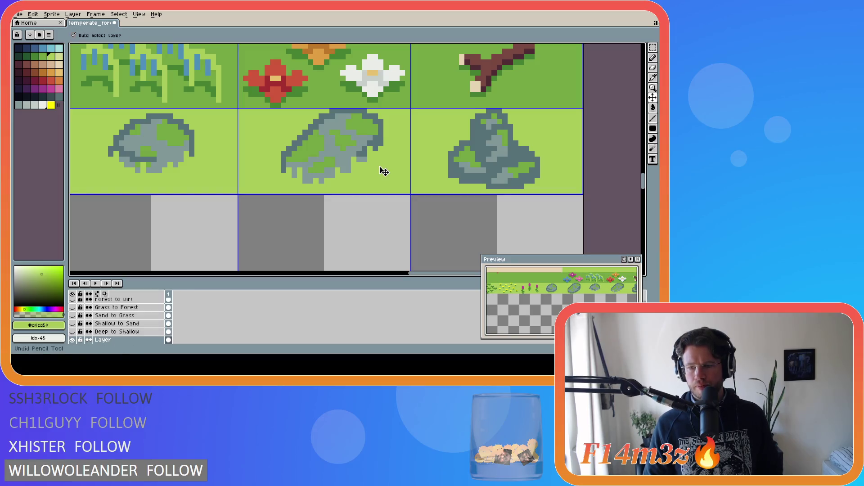
# Zoom in and paint two rock-grey pixels on the middle rock's lower-left edge, then sample the light green
pyautogui.scroll(-2, 383, 173)
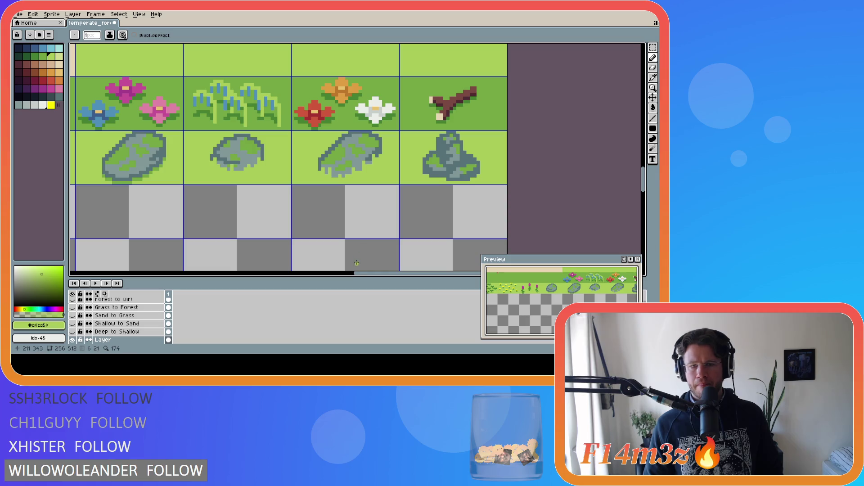
pyautogui.moveTo(359, 275); pyautogui.dragTo(370, 277)
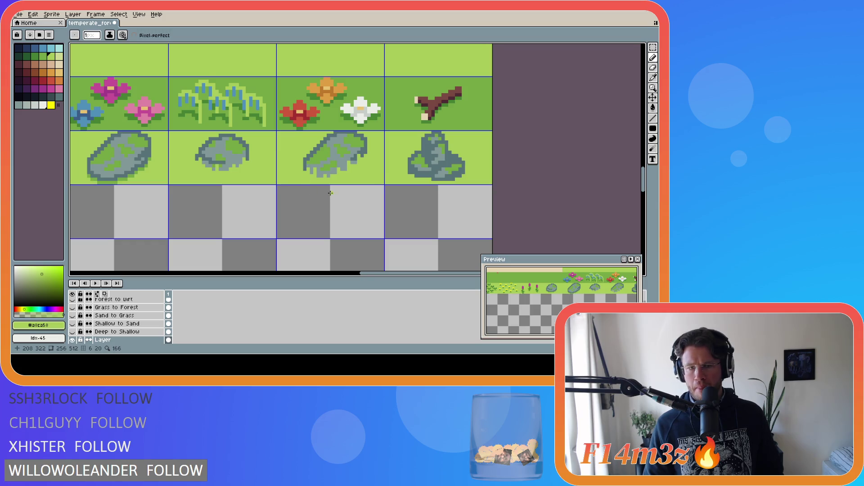
pyautogui.scroll(3, 330, 193)
pyautogui.keyDown('alt'); pyautogui.click(303, 133); pyautogui.keyUp('alt')
pyautogui.click(279, 172)
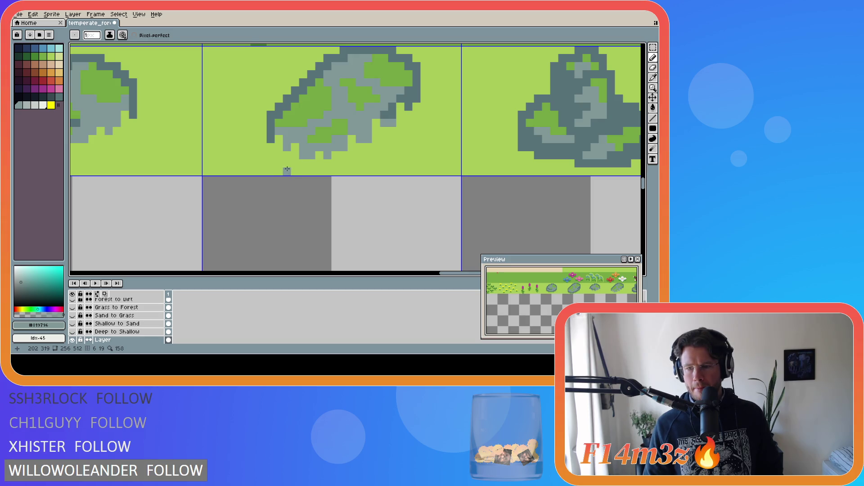
pyautogui.keyDown('alt'); pyautogui.click(292, 160); pyautogui.keyUp('alt')
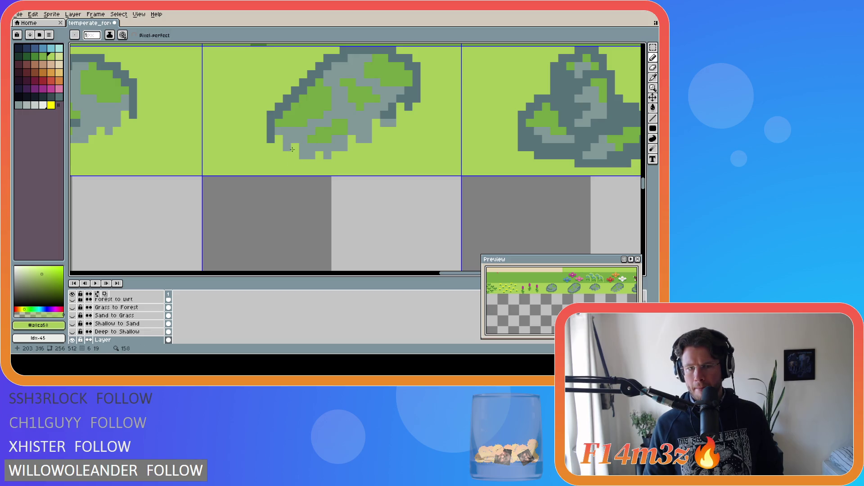
pyautogui.press('v')
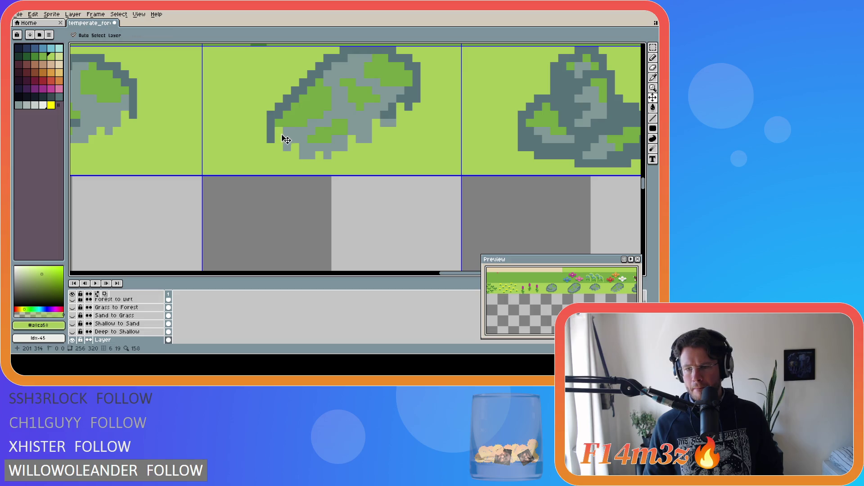
# Paint the rock's bottom-left edge pixel light green, comparing it with undo and redo
pyautogui.hotkey('ctrl', 'z')
pyautogui.press('b')
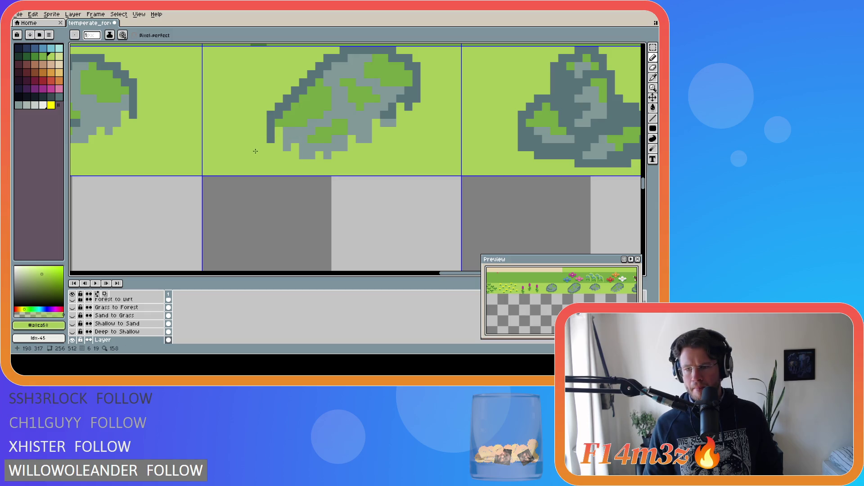
pyautogui.click(273, 140)
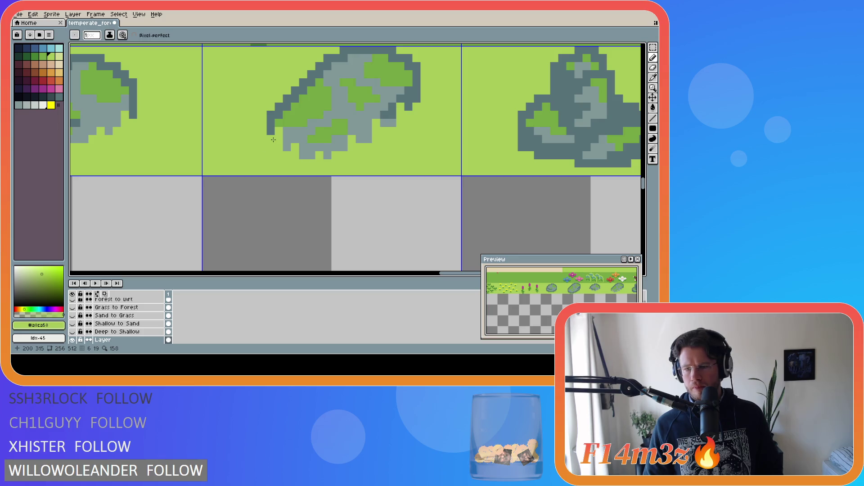
pyautogui.hotkey('ctrl', 'z')
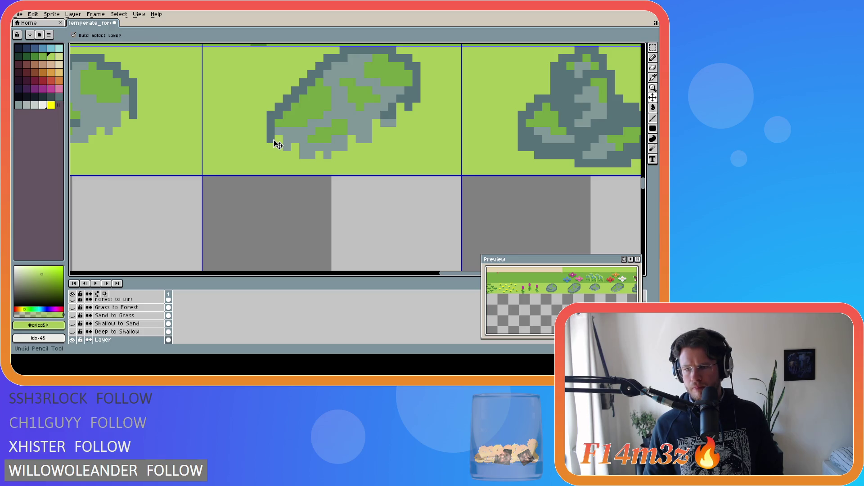
pyautogui.hotkey('ctrl', 'y')
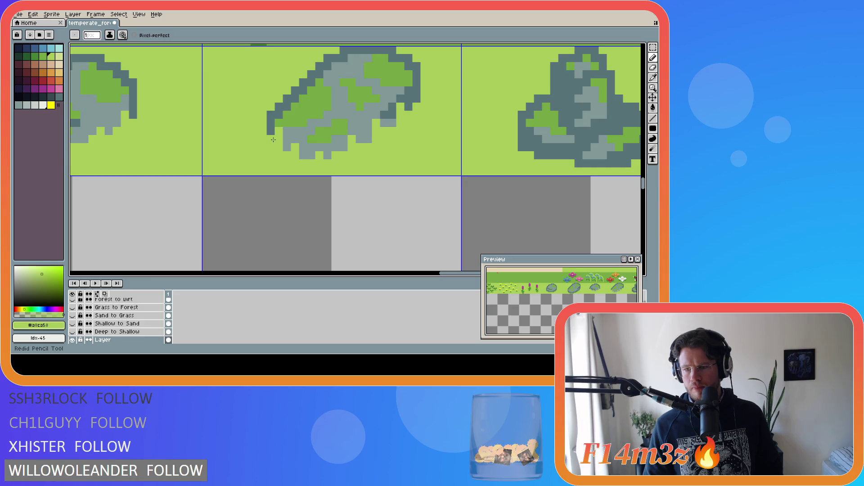
# Keep the final rock-edge pencil strokes and save the tileset as temperate_forest.ase
pyautogui.press('ctrl')
pyautogui.hotkey('ctrl', 'z')
pyautogui.hotkey('ctrl', 'z')
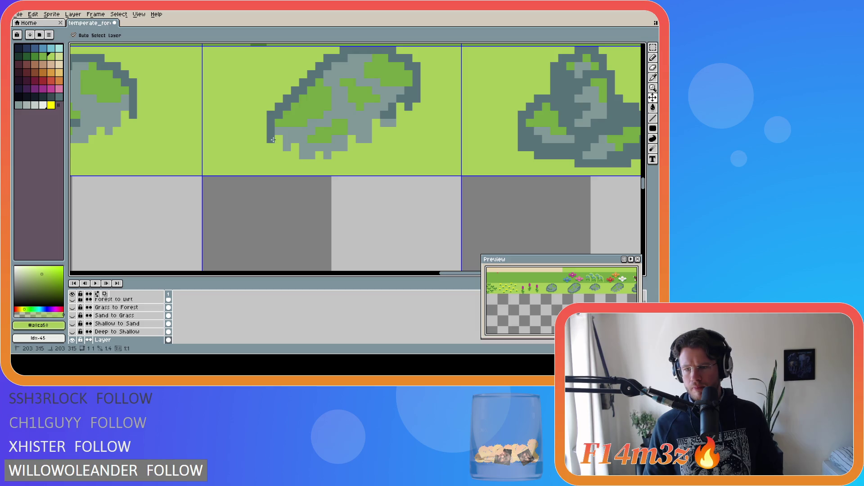
pyautogui.hotkey('ctrl', 'y')
pyautogui.hotkey('ctrl', 's')
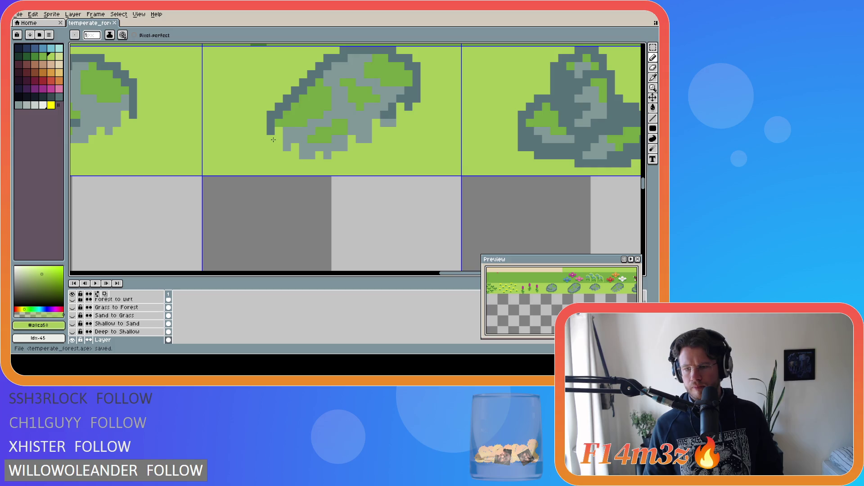
pyautogui.scroll(-5, 273, 139)
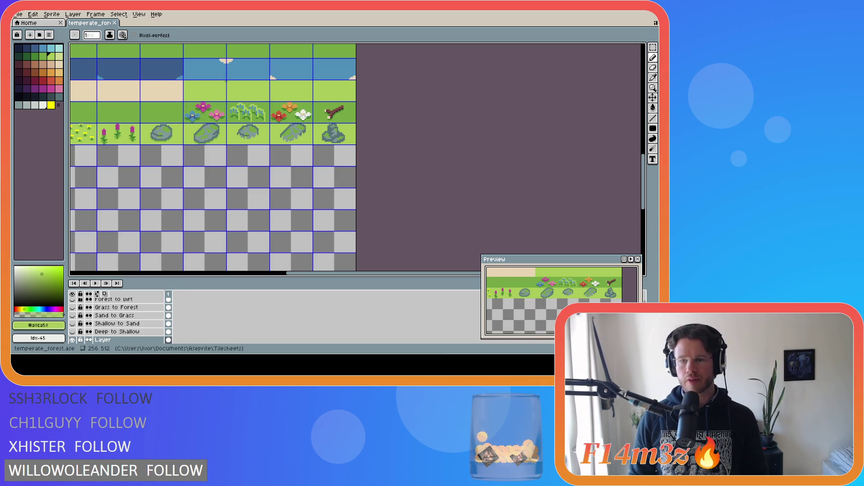
# Zoom in on the upright mossy rock and paint grey pixels along its bottom edge
pyautogui.scroll(6, 336, 147)
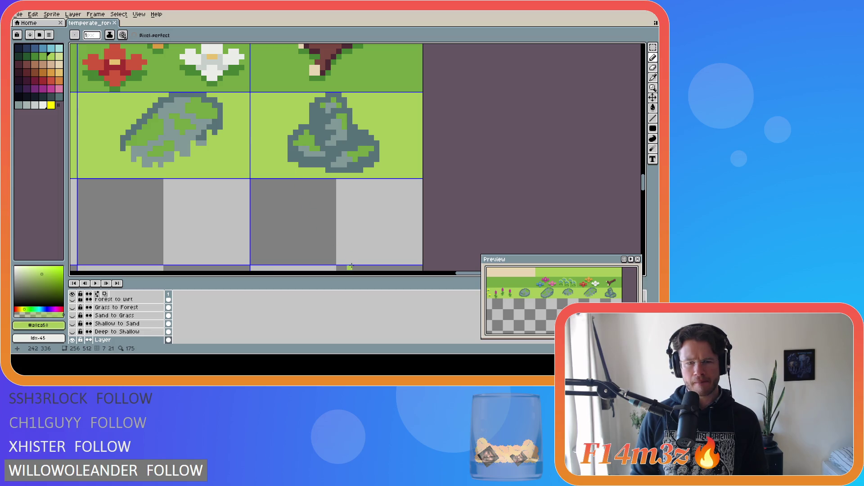
pyautogui.click(368, 275)
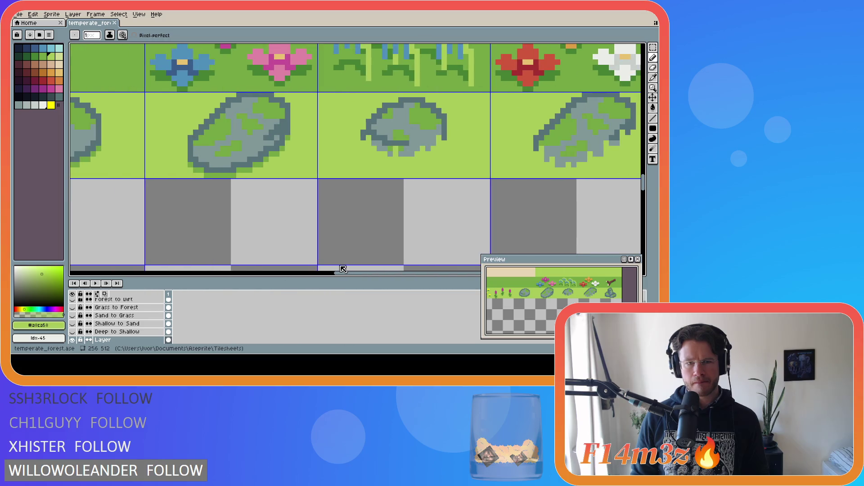
pyautogui.moveTo(360, 266); pyautogui.dragTo(439, 261)
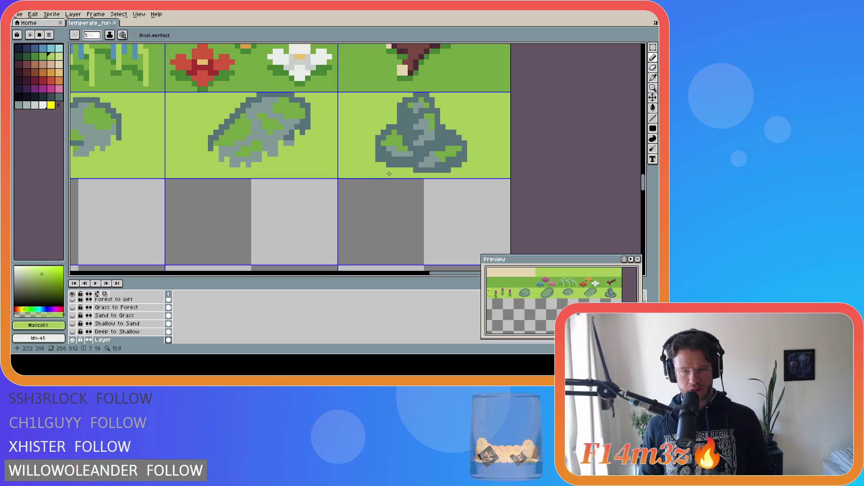
pyautogui.press('alt')
pyautogui.keyDown('alt'); pyautogui.click(399, 154); pyautogui.keyUp('alt')
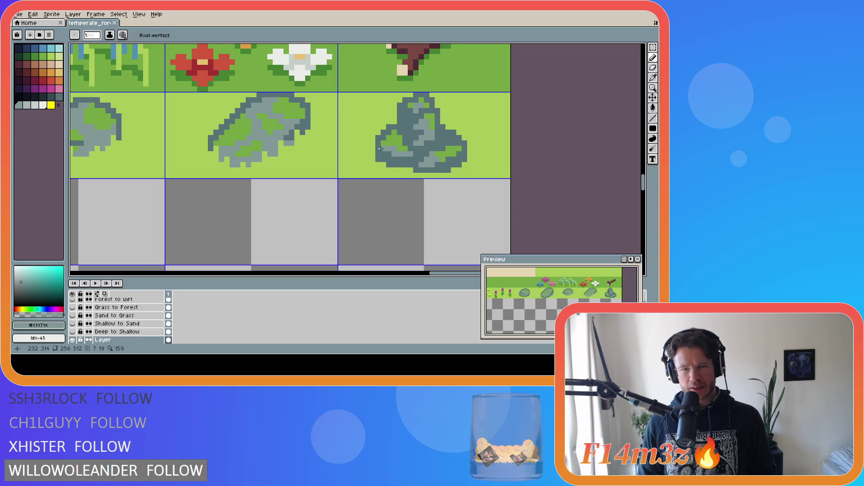
pyautogui.moveTo(384, 150); pyautogui.dragTo(412, 161)
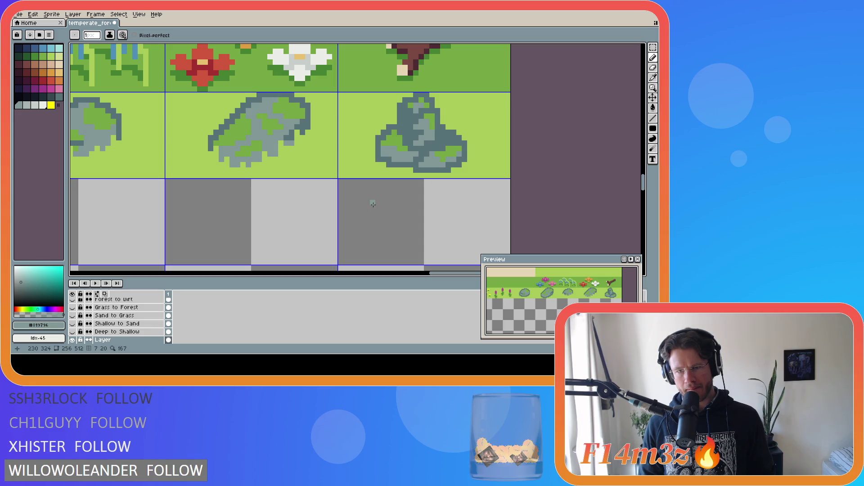
# Paint light green over the rock's lower-left edge against the grass, then save temperate_forest.ase
pyautogui.keyDown('alt'); pyautogui.click(386, 163); pyautogui.keyUp('alt')
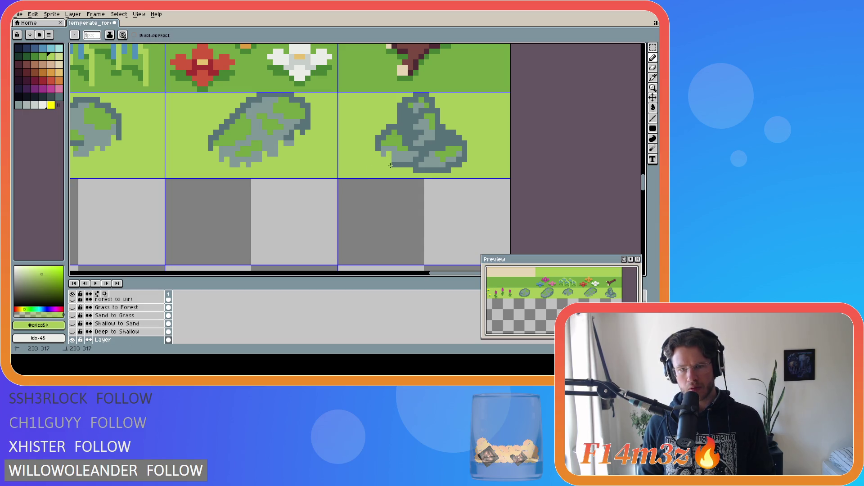
pyautogui.hotkey('ctrl', 'z')
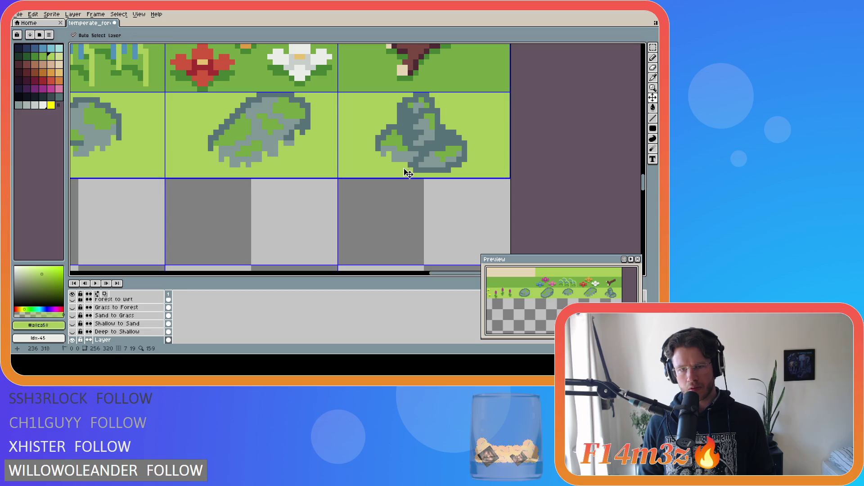
pyautogui.moveTo(378, 158)
pyautogui.mouseDown()
pyautogui.moveTo(446, 171)
pyautogui.moveTo(462, 161)
pyautogui.moveTo(461, 175)
pyautogui.moveTo(455, 167)
pyautogui.mouseUp()
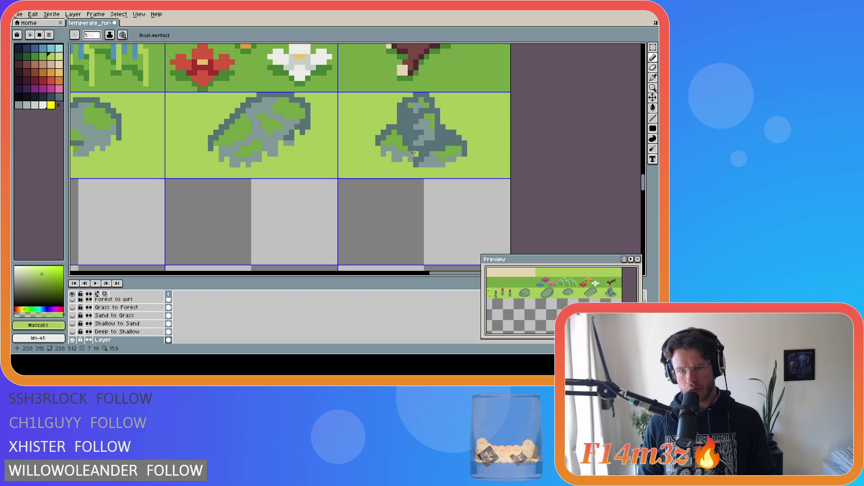
pyautogui.press('v')
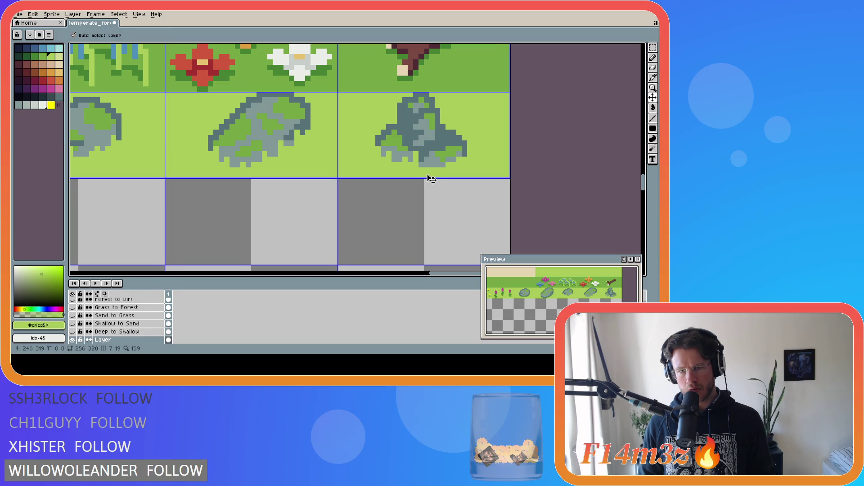
pyautogui.press('b')
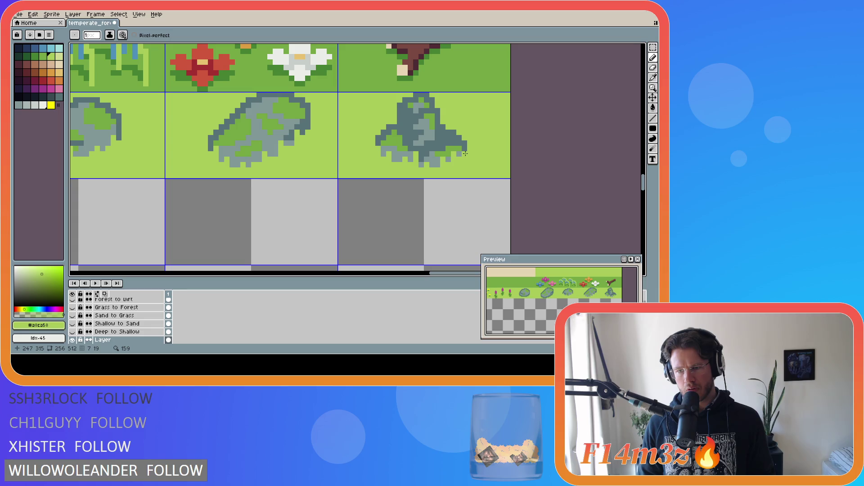
pyautogui.hotkey('ctrl', 's')
# Scroll down and zoom in on the flower, branch and mossy rock tiles
pyautogui.scroll(-3, 403, 164)
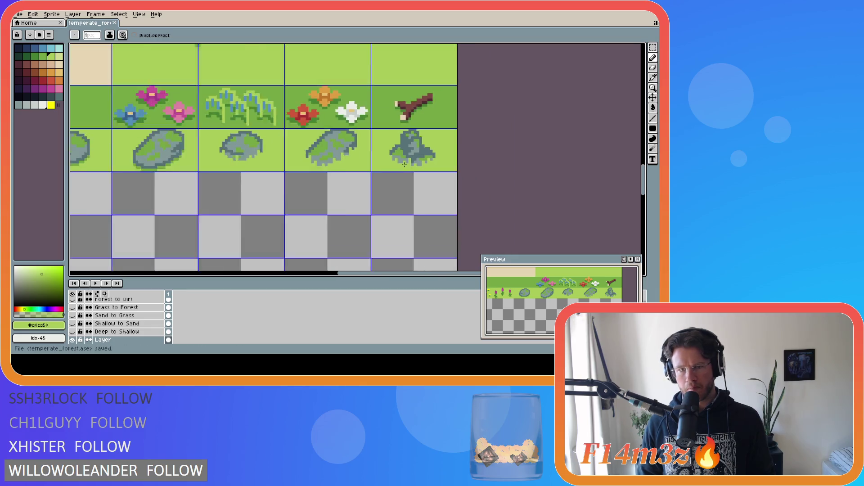
pyautogui.scroll(-1, 404, 164)
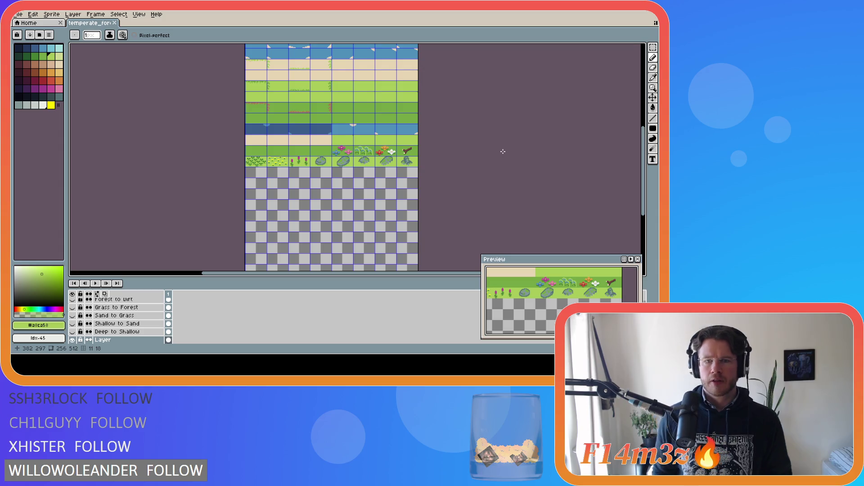
pyautogui.moveTo(643, 154)
pyautogui.mouseDown()
pyautogui.moveTo(645, 114)
pyautogui.moveTo(640, 136)
pyautogui.moveTo(628, 112)
pyautogui.moveTo(628, 142)
pyautogui.mouseUp()
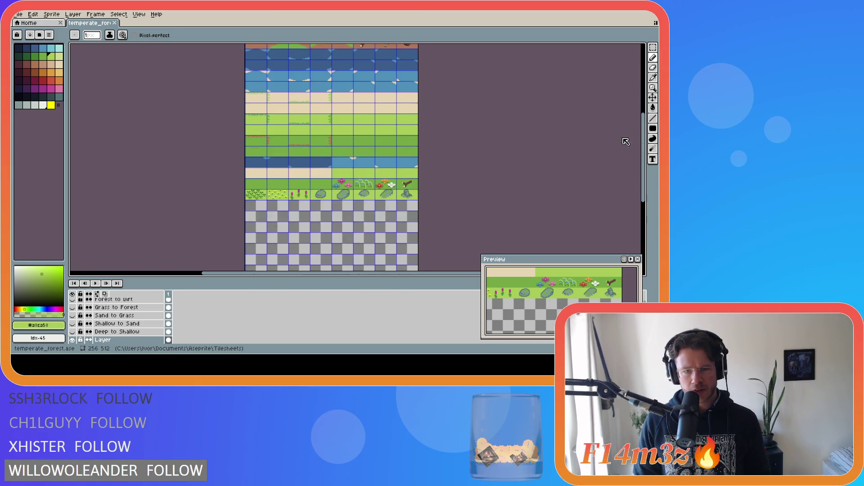
pyautogui.scroll(4, 406, 178)
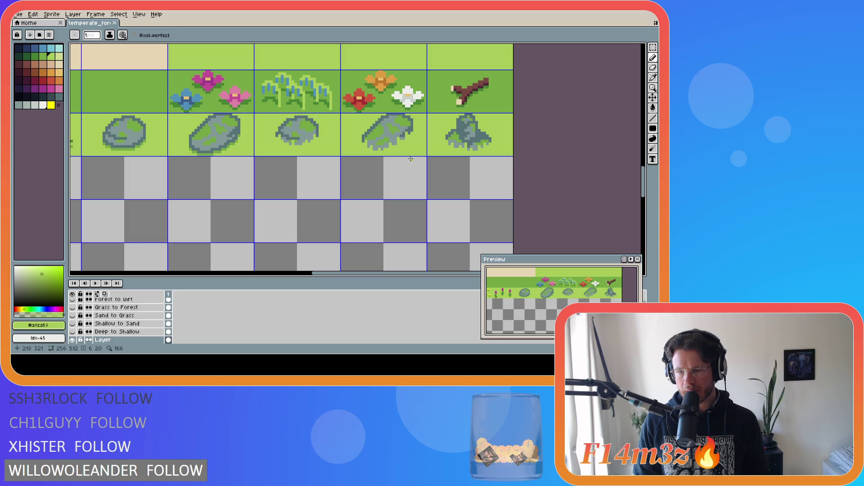
# Remove the accidental pencil dot from the rock tile with undo
pyautogui.click(437, 165)
pyautogui.hotkey('ctrl', 'v')
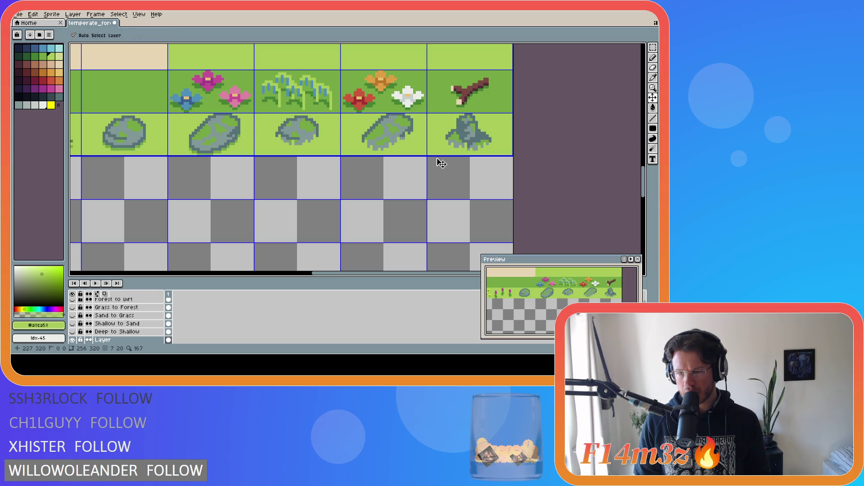
pyautogui.press('Return')
pyautogui.hotkey('ctrl', 'v')
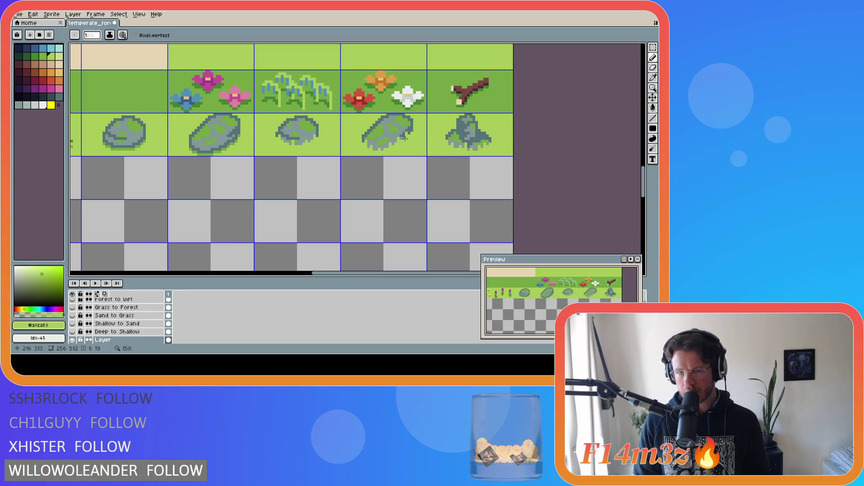
pyautogui.press('ctrl')
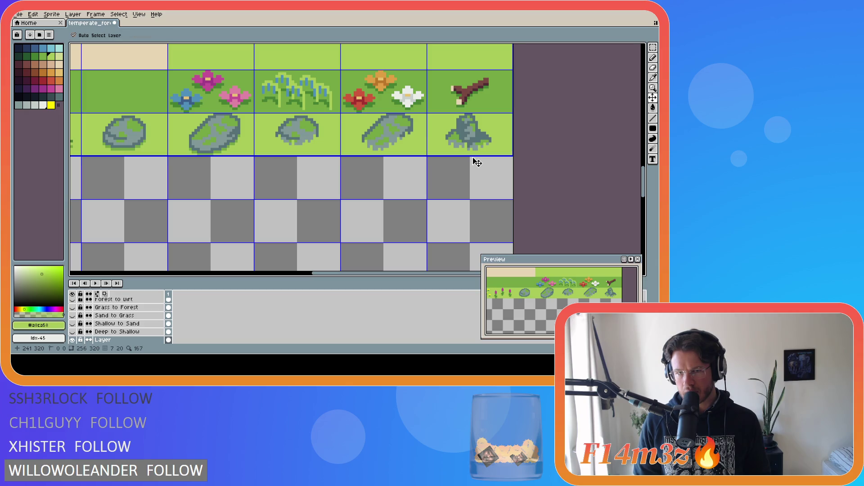
pyautogui.hotkey('ctrl', 'z')
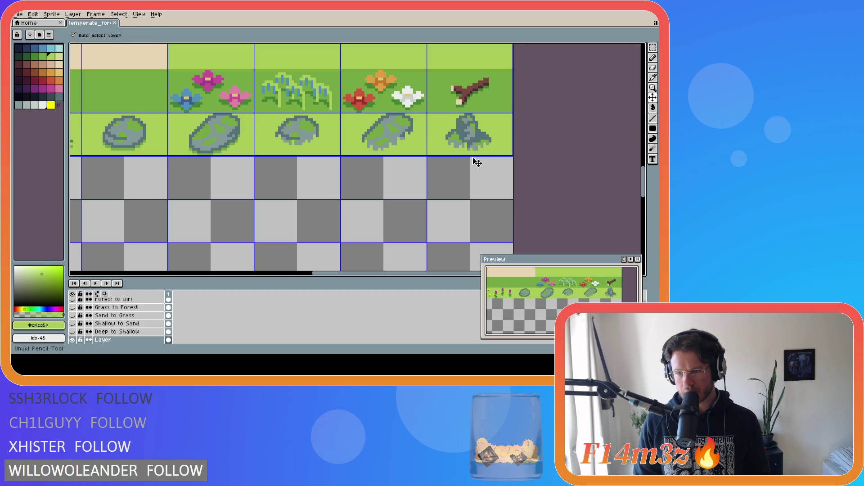
# Add grey and green #a8ca58 pixels to the fourth mossy rock, undoing one unwanted stroke
pyautogui.click(404, 138)
pyautogui.press('alt')
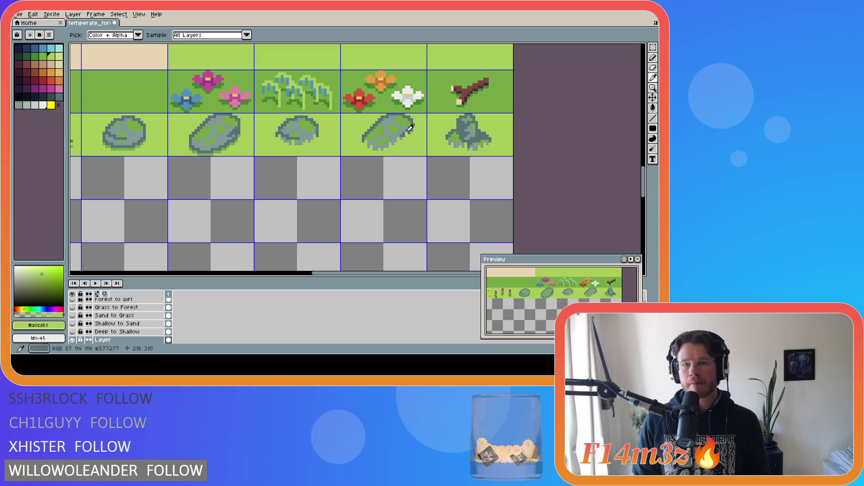
pyautogui.click(399, 134)
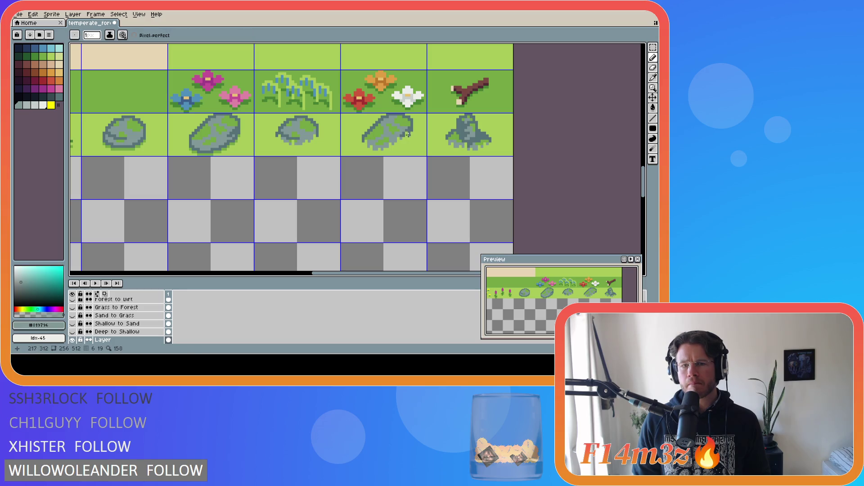
pyautogui.keyDown('alt'); pyautogui.click(412, 136); pyautogui.keyUp('alt')
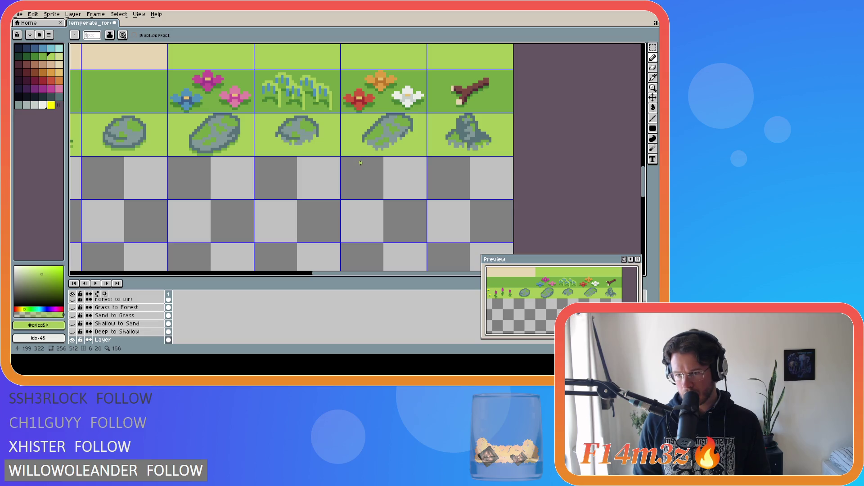
pyautogui.press('v')
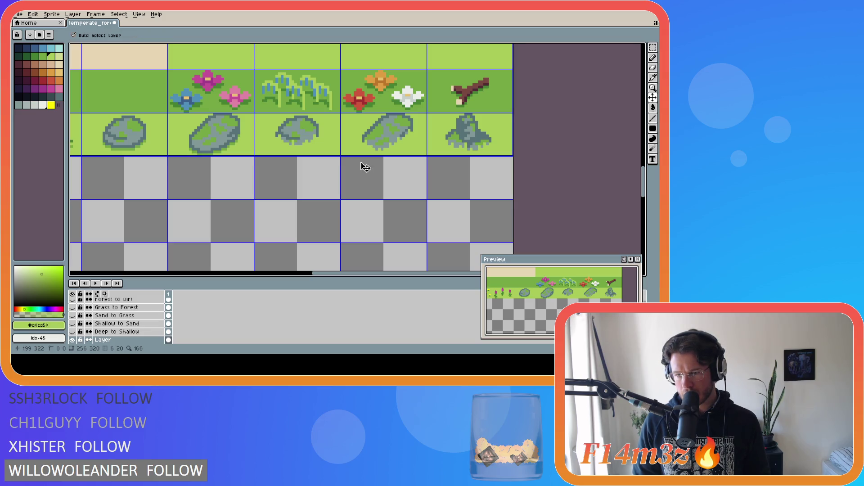
pyautogui.hotkey('ctrl', 'z')
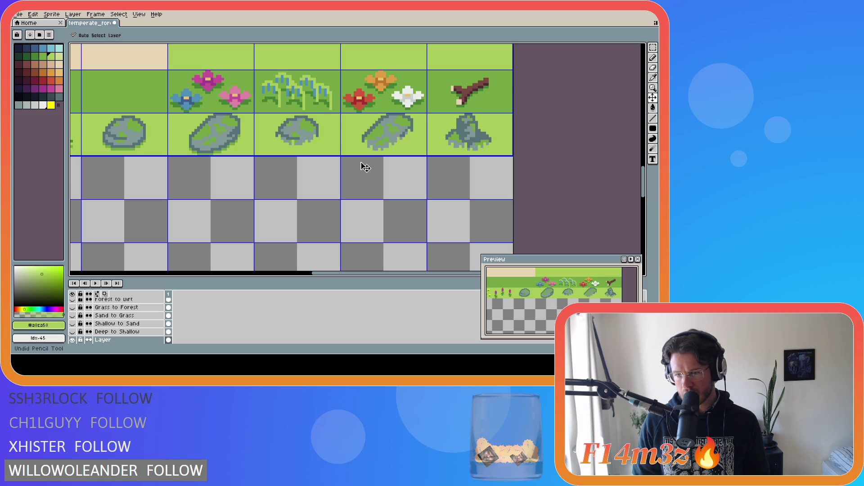
pyautogui.press('b')
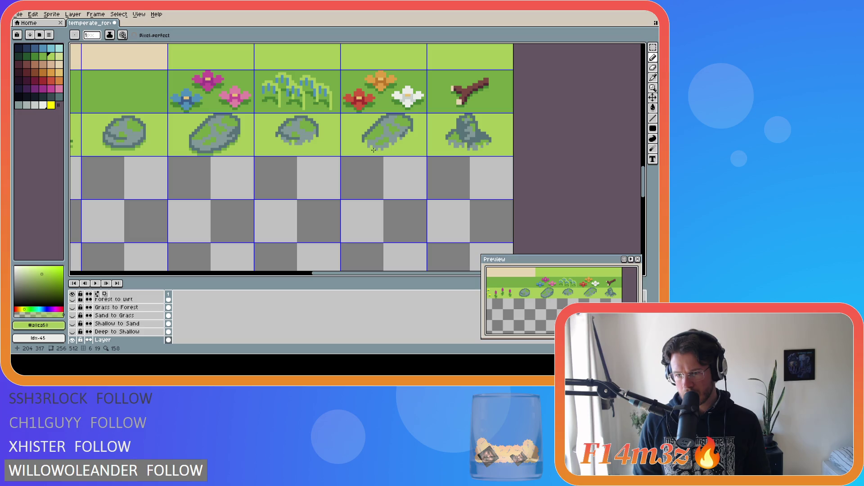
pyautogui.press('v')
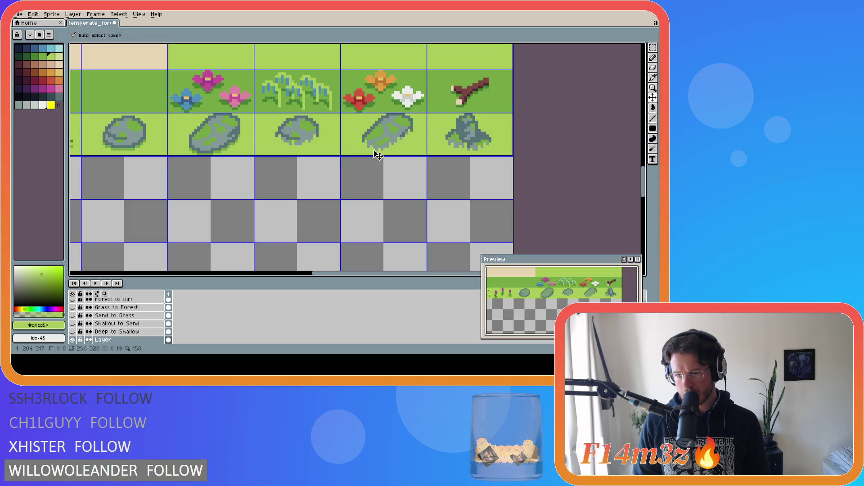
pyautogui.press('b')
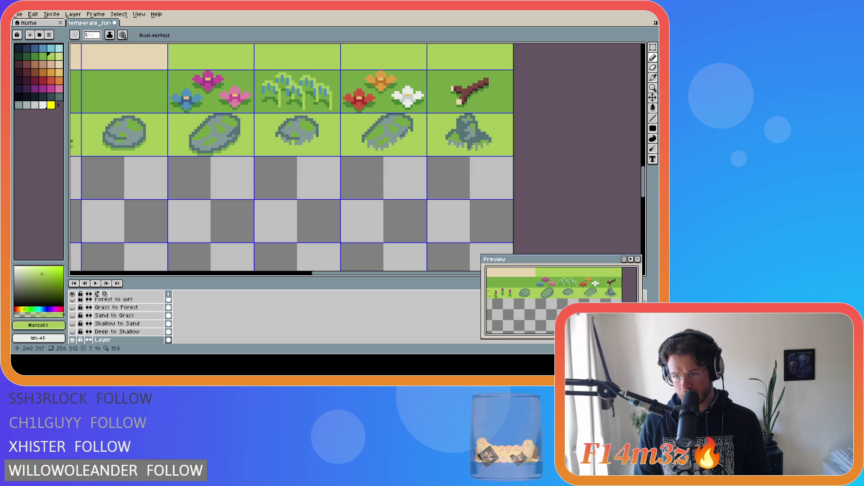
# Undo the last two pencil strokes on the rock tiles and save temperate_forest.ase
pyautogui.press('v')
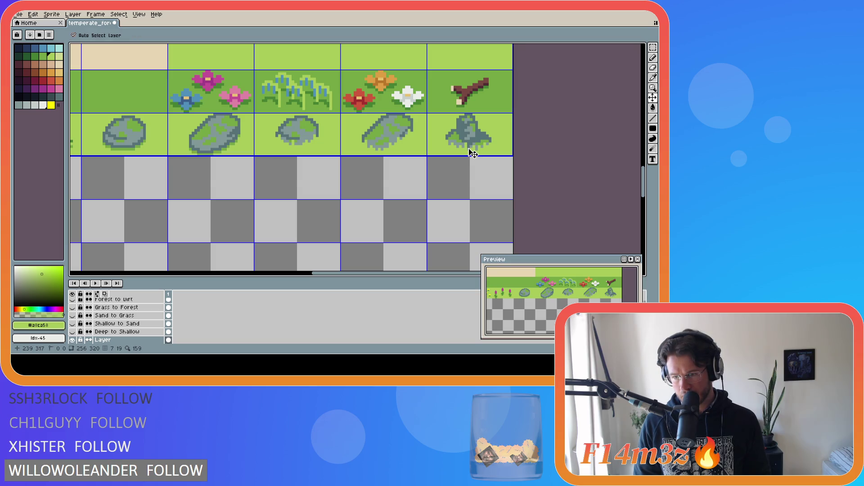
pyautogui.hotkey('ctrl', 'z')
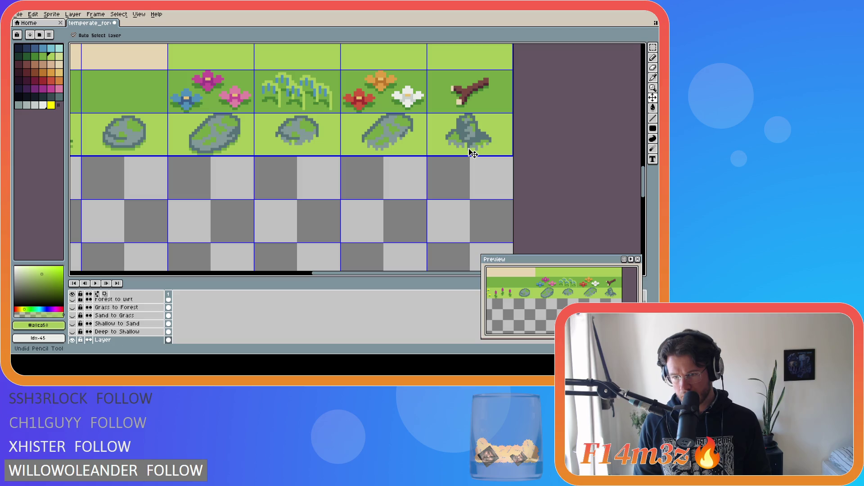
pyautogui.press('b')
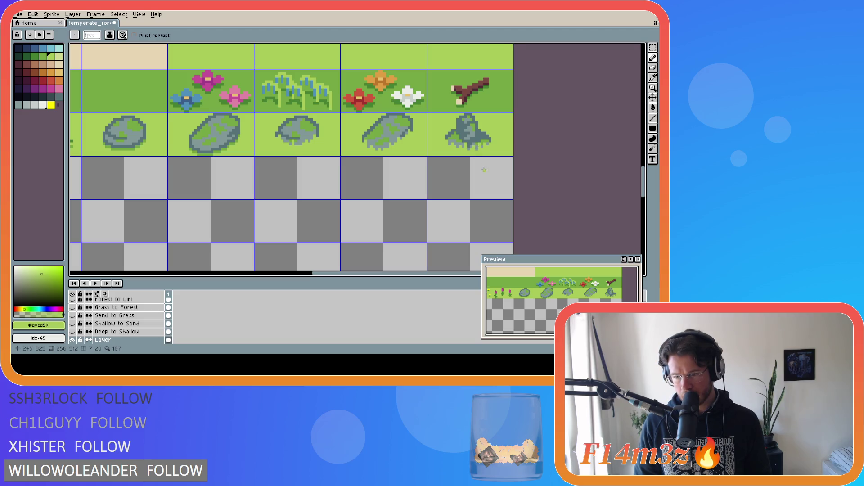
pyautogui.hotkey('ctrl', 'z')
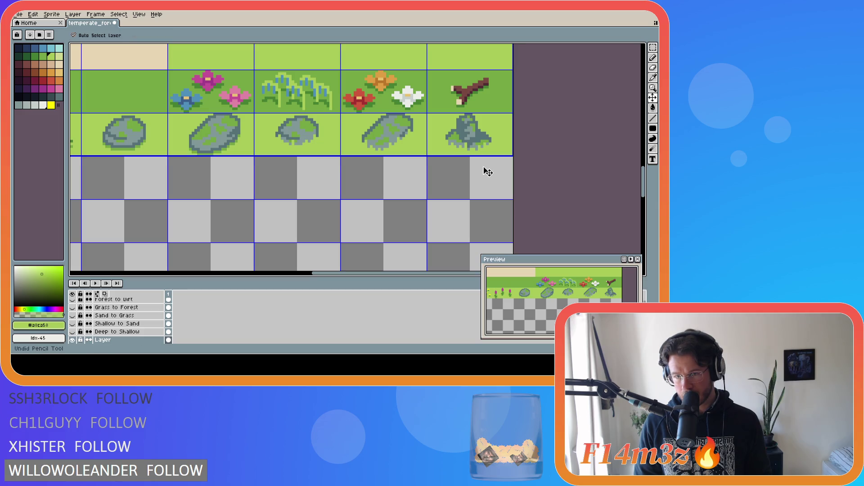
pyautogui.press('b')
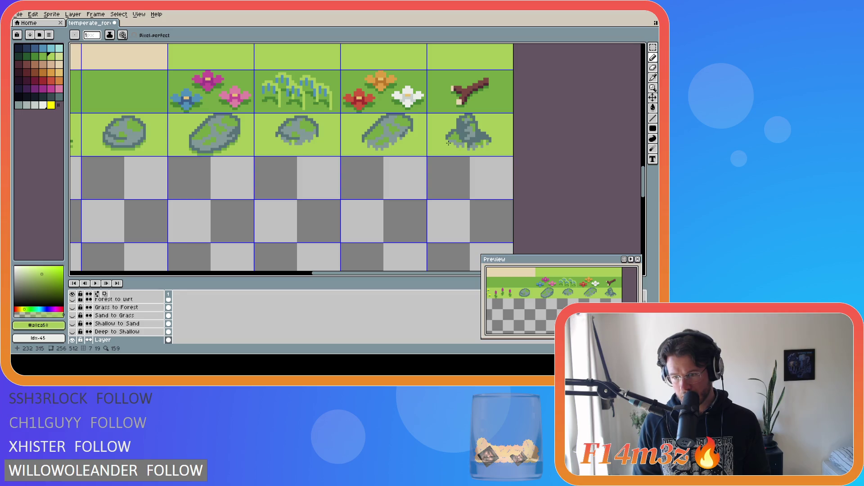
pyautogui.hotkey('ctrl', 's')
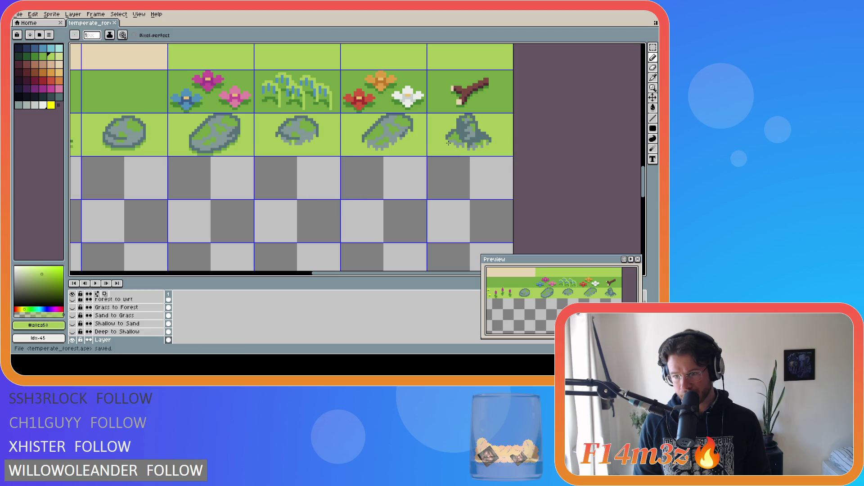
# Select the small mossy rock tile with the Rectangular Marquee and nudge it down slightly
pyautogui.scroll(-3, 440, 156)
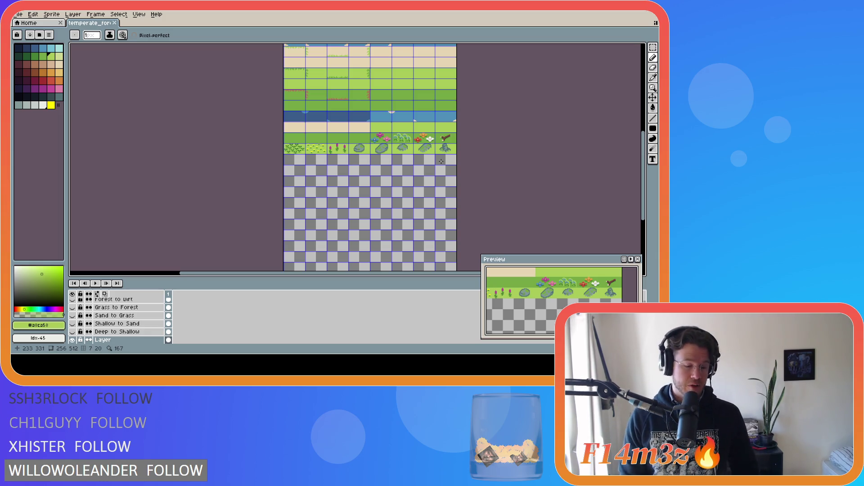
pyautogui.press('m')
pyautogui.scroll(4, 391, 155)
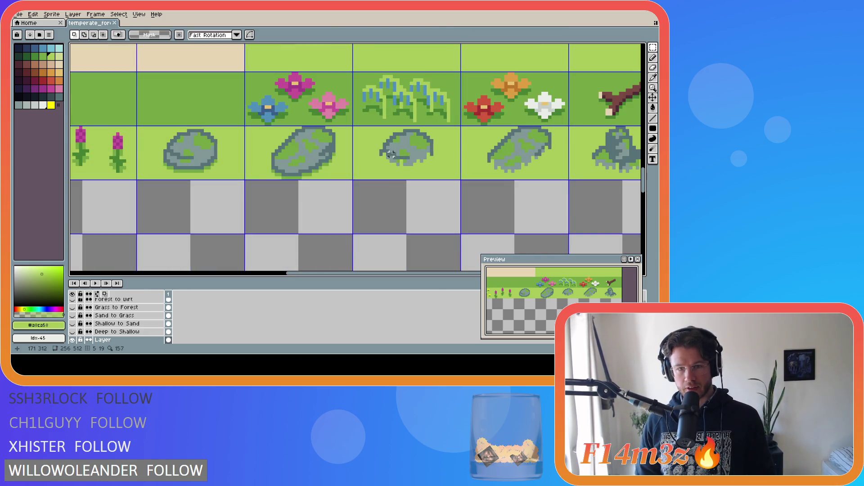
pyautogui.moveTo(354, 126)
pyautogui.mouseDown()
pyautogui.moveTo(460, 181)
pyautogui.moveTo(439, 166)
pyautogui.mouseUp()
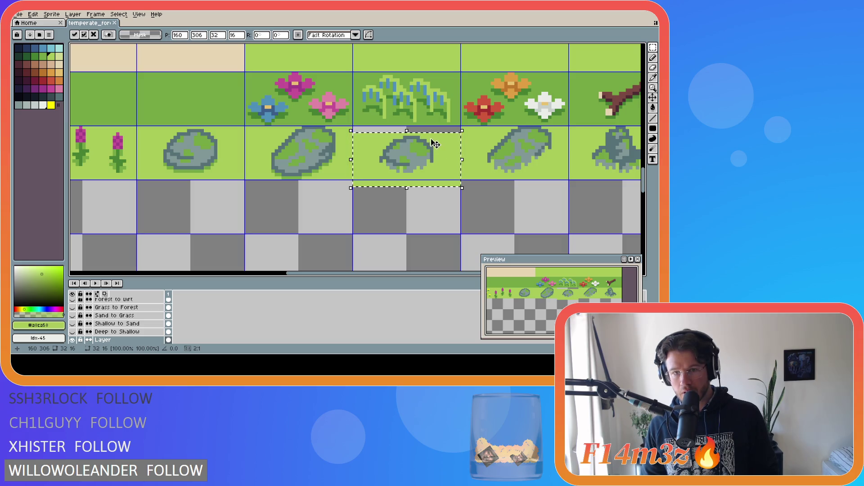
pyautogui.press('Escape')
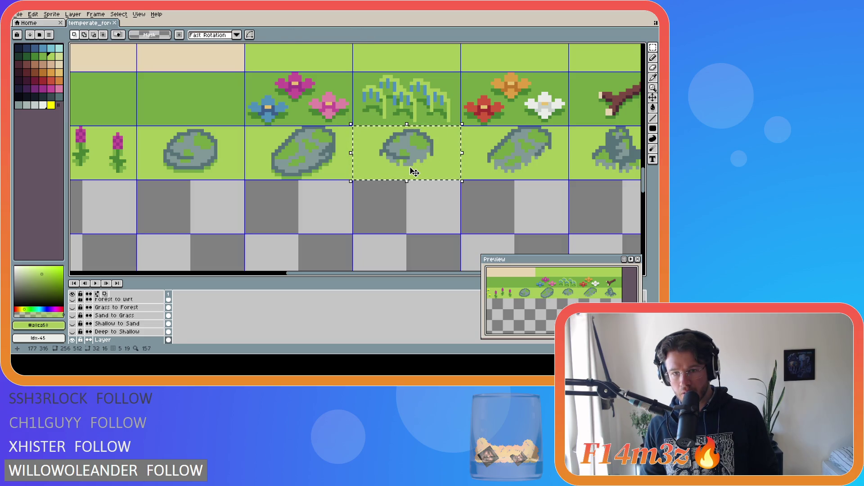
pyautogui.click(419, 180)
pyautogui.click(418, 180)
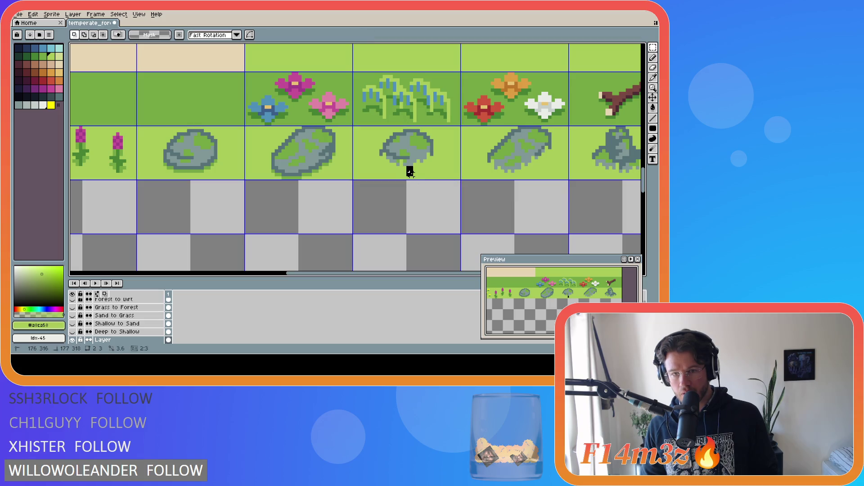
pyautogui.moveTo(410, 174); pyautogui.dragTo(410, 176)
pyautogui.click(411, 127)
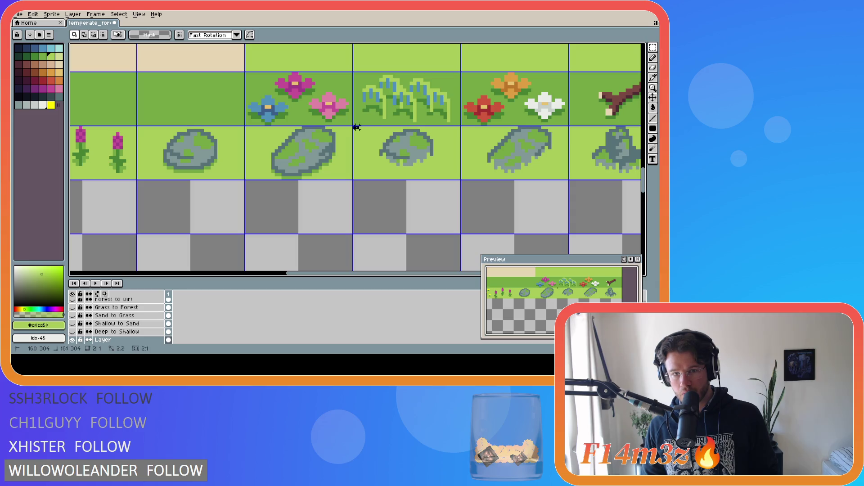
pyautogui.moveTo(354, 128)
pyautogui.mouseDown()
pyautogui.moveTo(452, 165)
pyautogui.moveTo(458, 179)
pyautogui.moveTo(434, 165)
pyautogui.mouseUp()
pyautogui.press('Return')
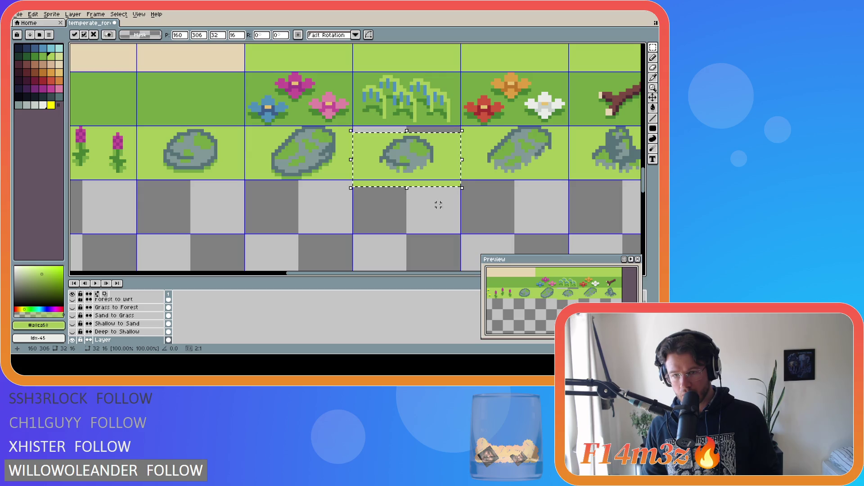
# Erase leftover green pixels below the small rock and fill the empty strip above with light green
pyautogui.hotkey('ctrl', 'd')
pyautogui.press('b')
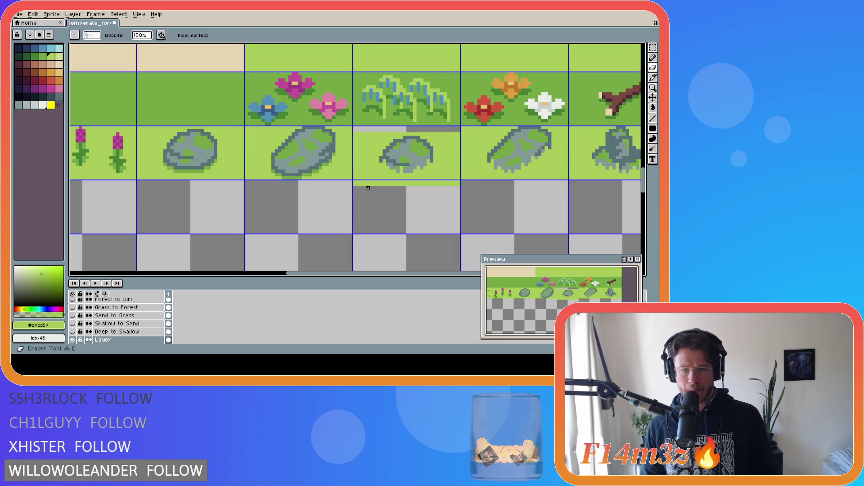
pyautogui.moveTo(347, 182)
pyautogui.mouseDown()
pyautogui.moveTo(461, 182)
pyautogui.moveTo(361, 181)
pyautogui.mouseUp()
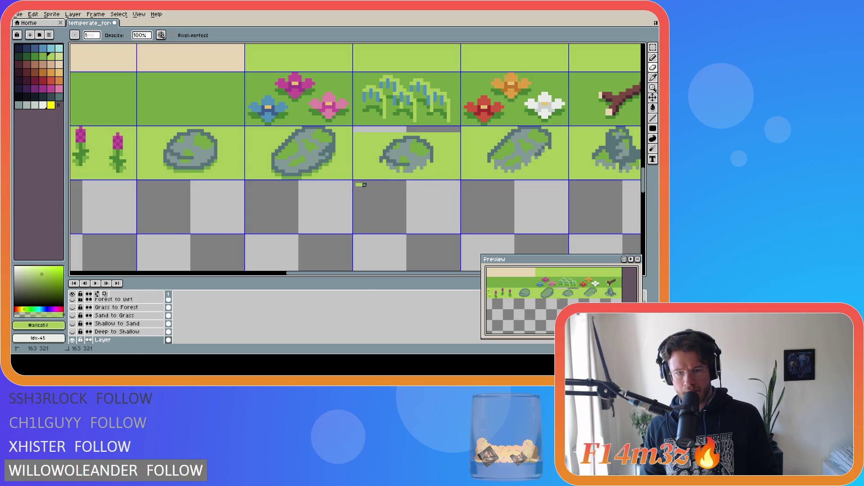
pyautogui.click(360, 183)
pyautogui.press('g')
pyautogui.press('alt')
pyautogui.click(392, 129)
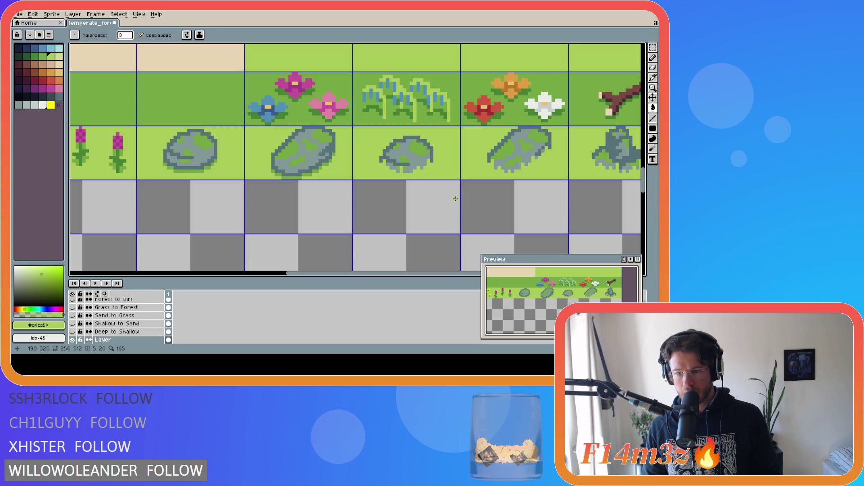
# Reselect the small rock tile, shift it slightly down, and save the tileset
pyautogui.hotkey('ctrl', 'shift', 'd')
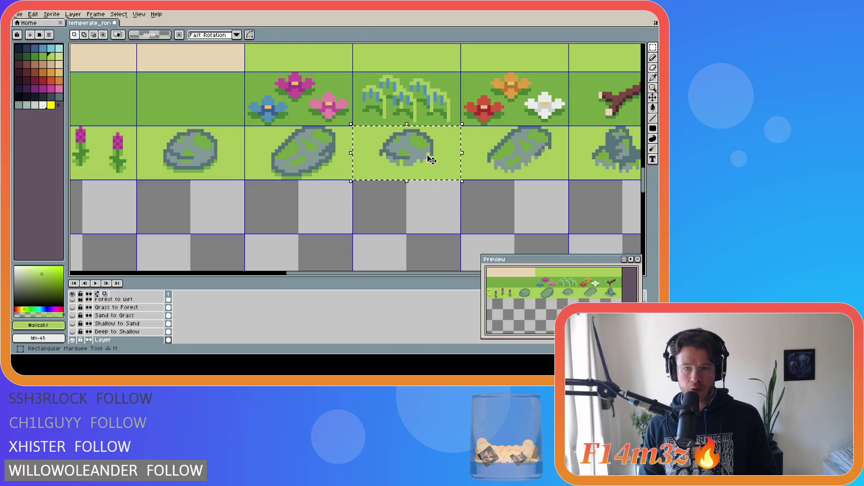
pyautogui.moveTo(432, 161); pyautogui.dragTo(433, 163)
pyautogui.press('Return')
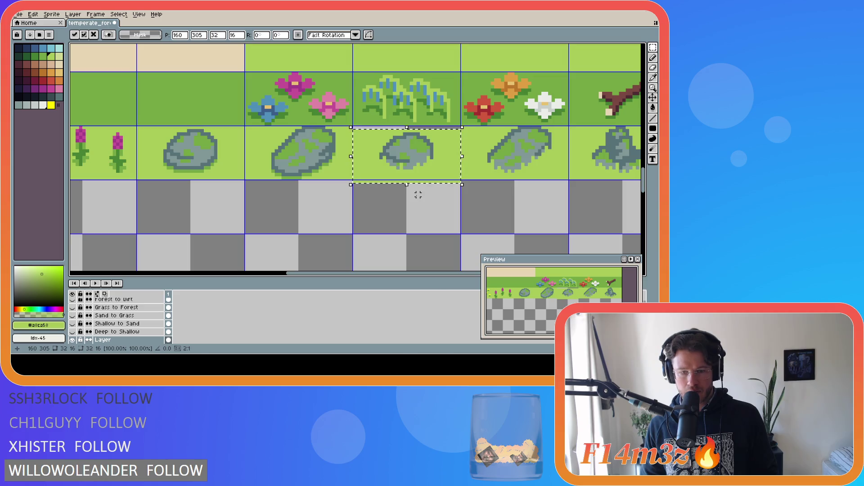
pyautogui.press('b')
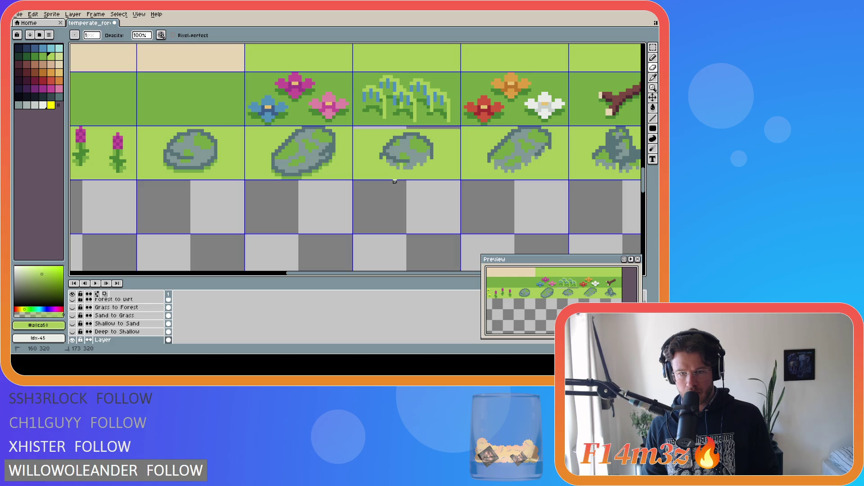
pyautogui.press('i')
pyautogui.press('b')
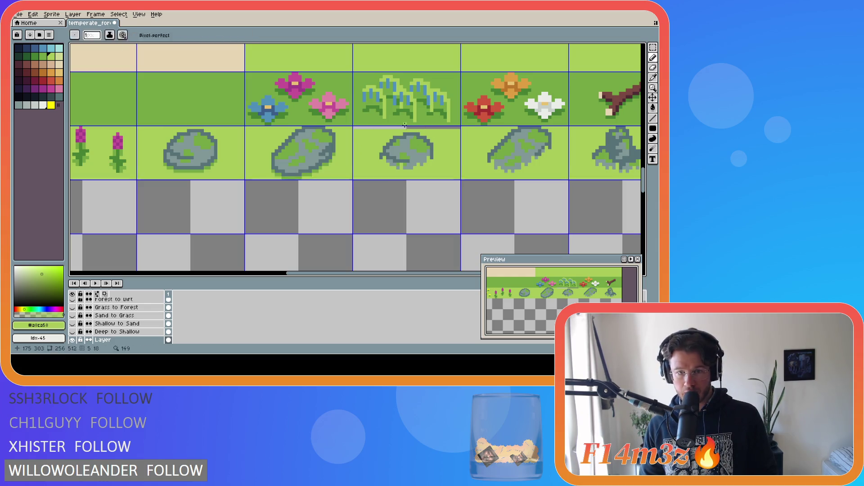
pyautogui.press('g')
pyautogui.press('v')
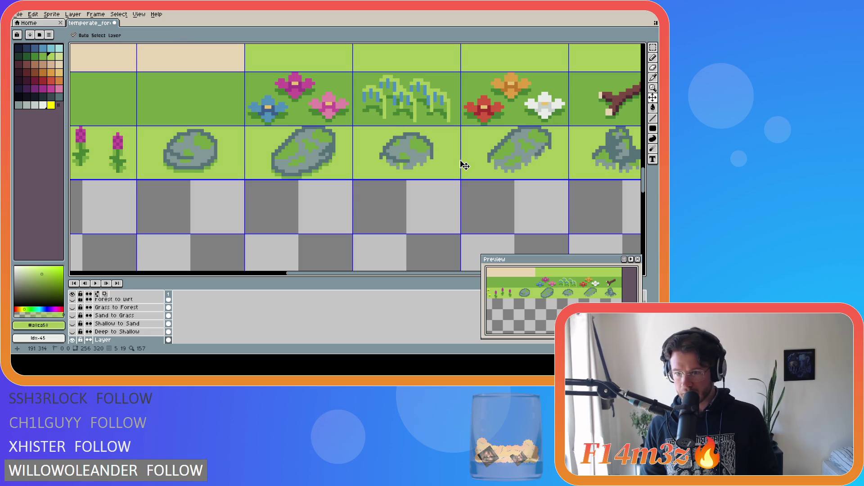
pyautogui.hotkey('ctrl', 's')
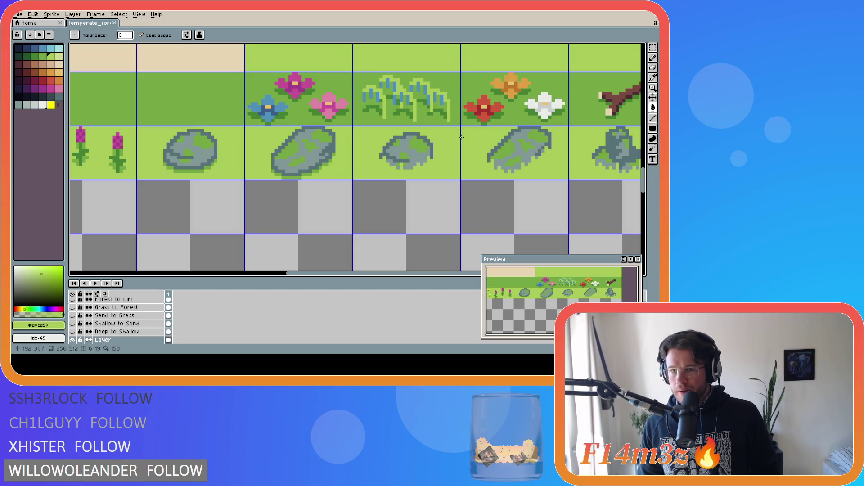
# Move the long mossy rock one pixel to the right
pyautogui.press('m')
pyautogui.moveTo(477, 126)
pyautogui.mouseDown()
pyautogui.moveTo(559, 174)
pyautogui.moveTo(552, 174)
pyautogui.mouseUp()
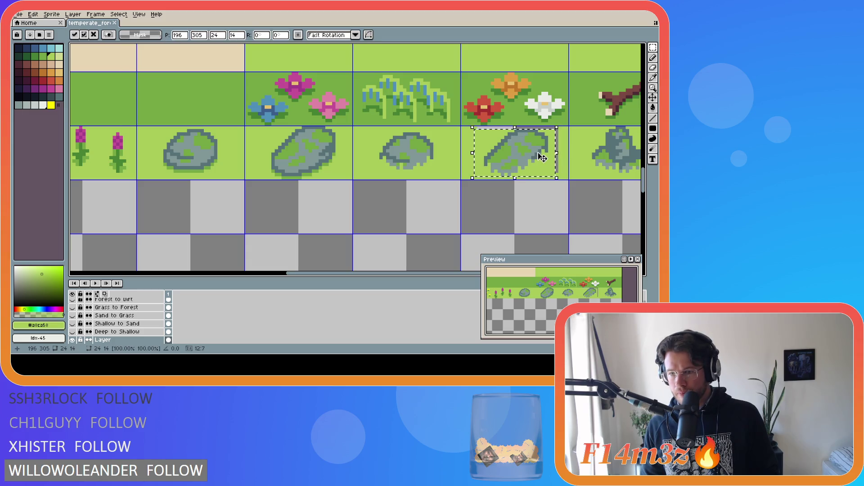
pyautogui.click(533, 198)
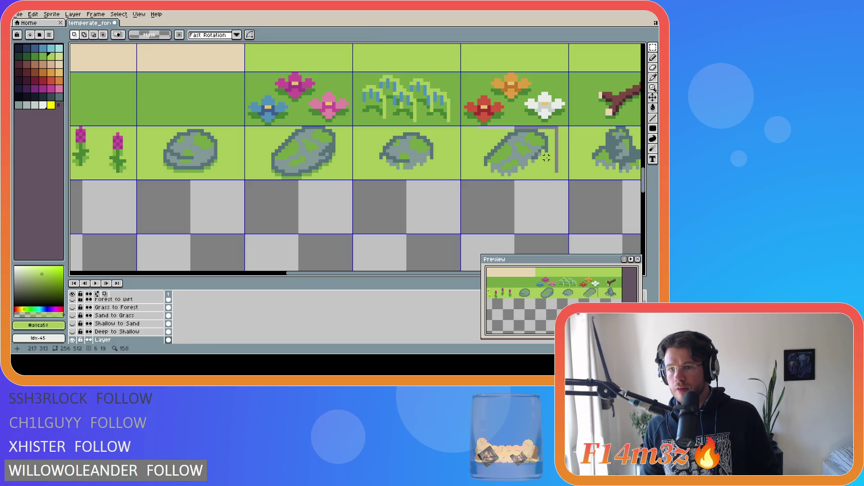
pyautogui.moveTo(476, 128)
pyautogui.mouseDown()
pyautogui.moveTo(560, 178)
pyautogui.moveTo(535, 155)
pyautogui.mouseUp()
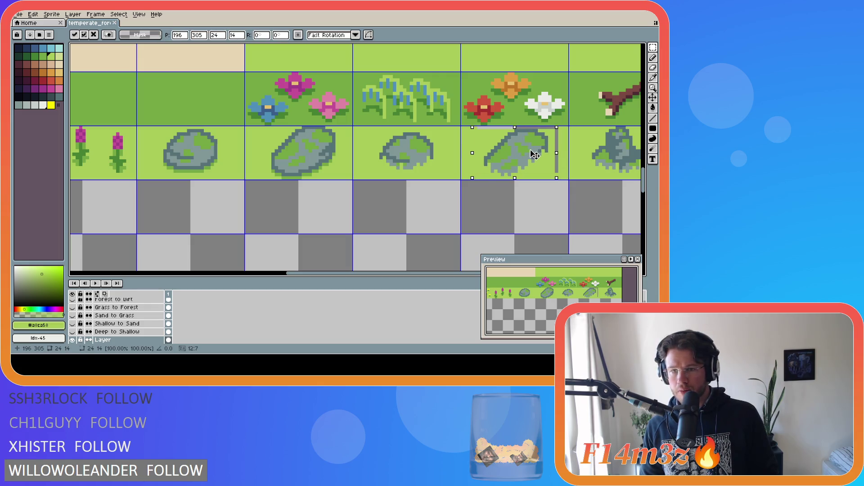
pyautogui.click(531, 196)
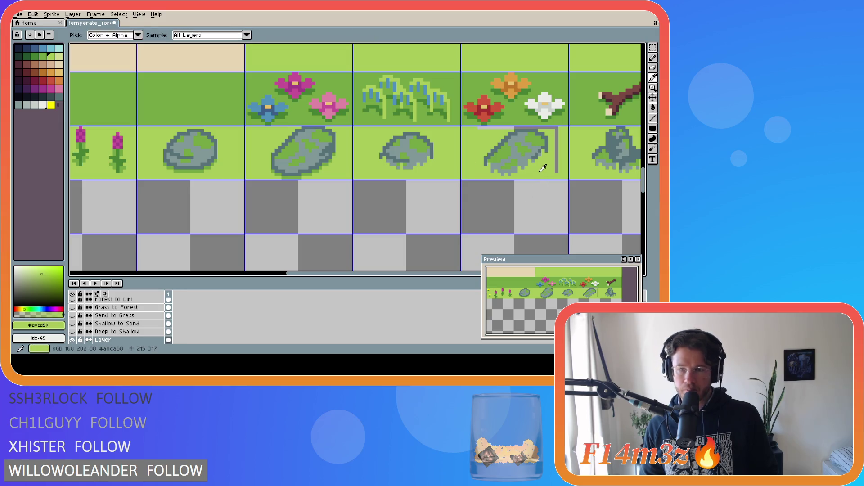
# Fill the long rock's leftover grey outline with light green, clear selections, and save
pyautogui.press('g')
pyautogui.click(557, 150)
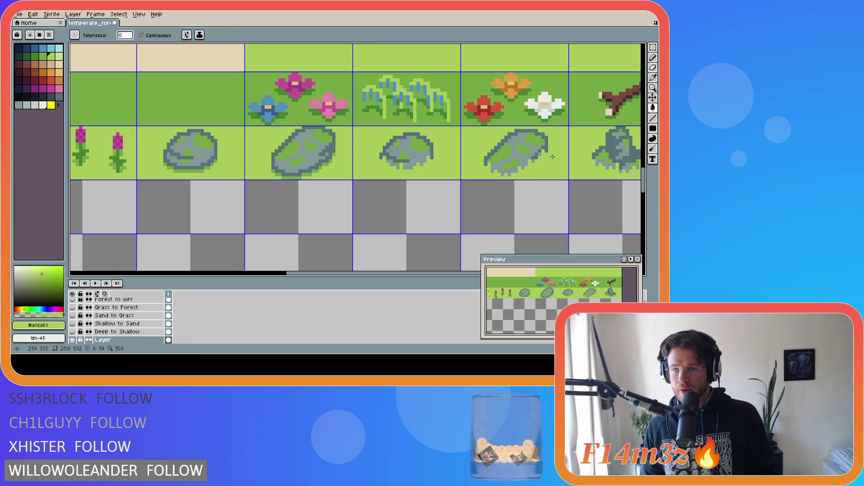
pyautogui.press('m')
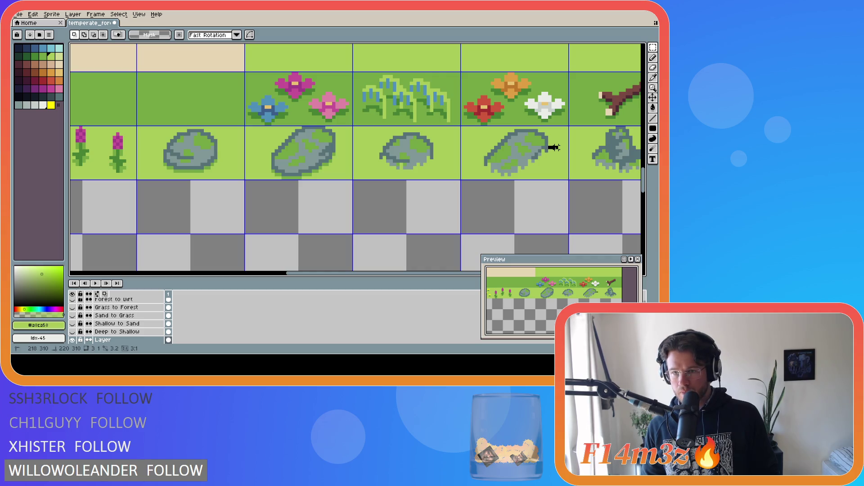
pyautogui.moveTo(561, 147); pyautogui.dragTo(571, 148)
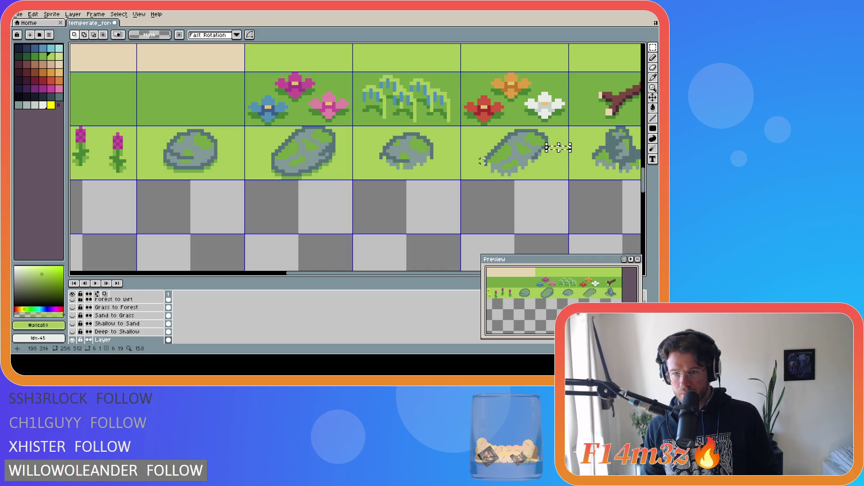
pyautogui.moveTo(482, 160); pyautogui.dragTo(466, 161)
pyautogui.hotkey('ctrl', 'd')
pyautogui.hotkey('ctrl', 's')
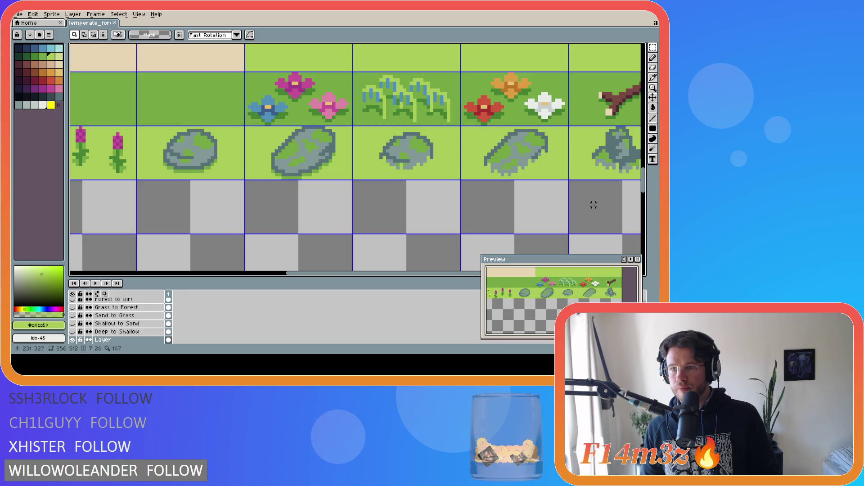
# Reposition the rightmost mossy rock tile with a marquee move and save temperate_forest.ase
pyautogui.moveTo(592, 202); pyautogui.dragTo(476, 207)
pyautogui.press('i')
pyautogui.press('m')
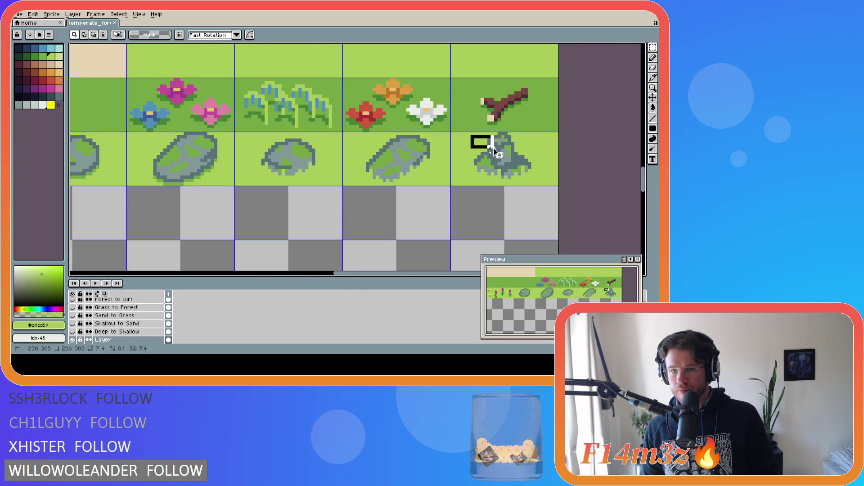
pyautogui.moveTo(468, 133)
pyautogui.mouseDown()
pyautogui.moveTo(544, 164)
pyautogui.moveTo(539, 186)
pyautogui.mouseUp()
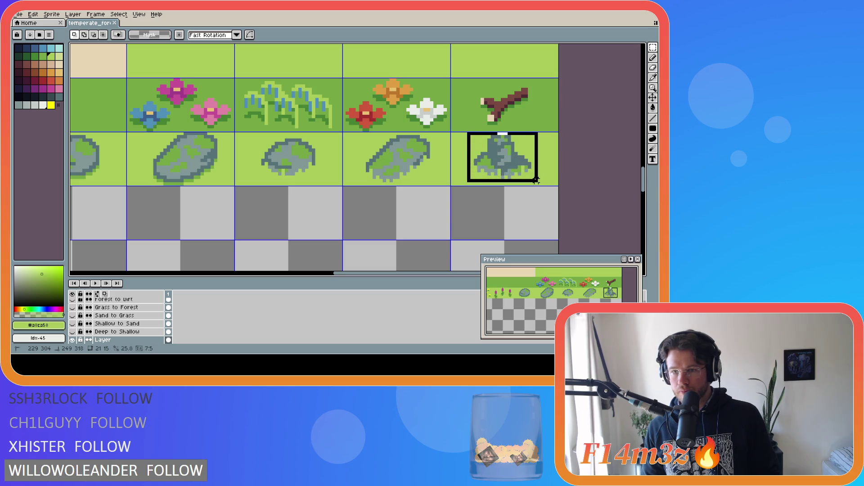
pyautogui.click(499, 167)
pyautogui.click(489, 215)
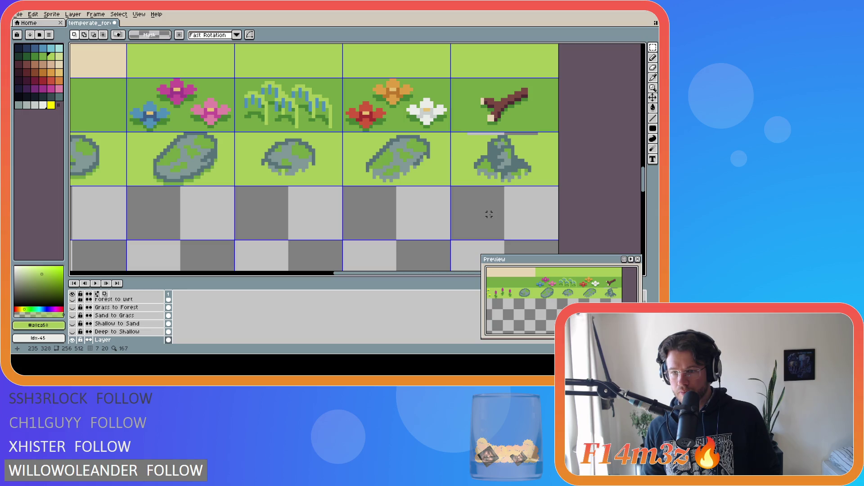
pyautogui.hotkey('ctrl', 'd')
pyautogui.press('g')
pyautogui.hotkey('ctrl', 's')
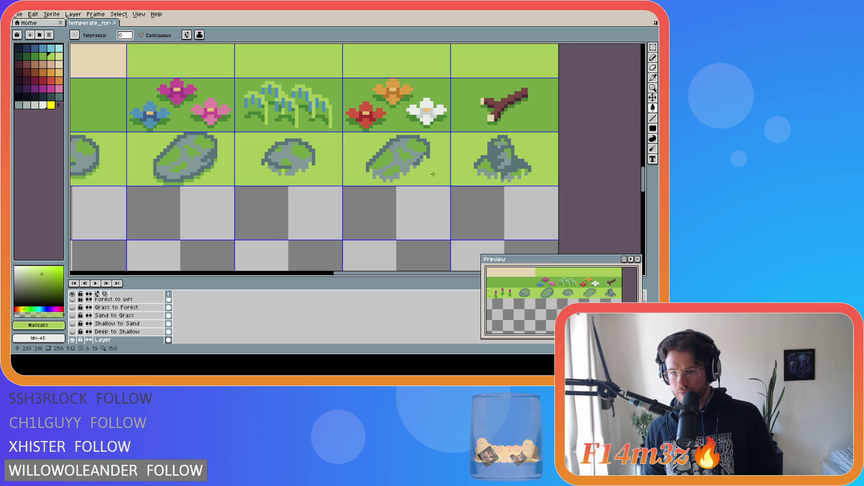
# Paint a pixel on the mossy rock tile, compare before and after, and save
pyautogui.press('h')
pyautogui.press('b')
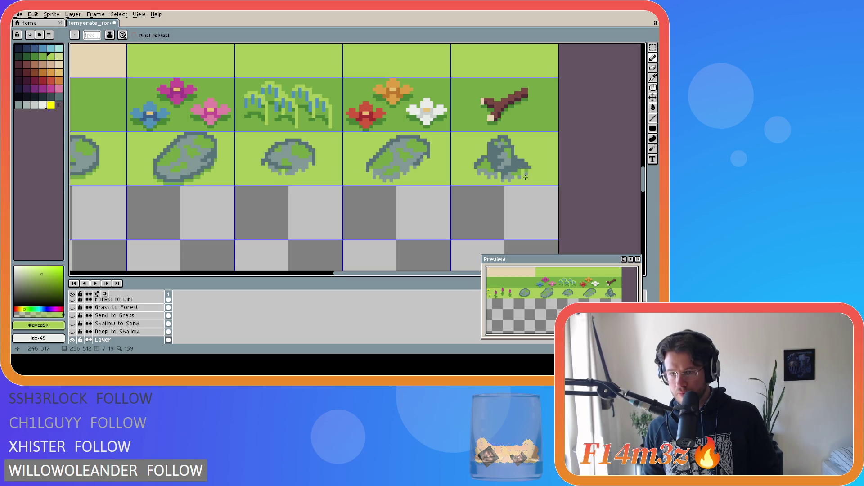
pyautogui.click(525, 174)
pyautogui.hotkey('ctrl', 'a')
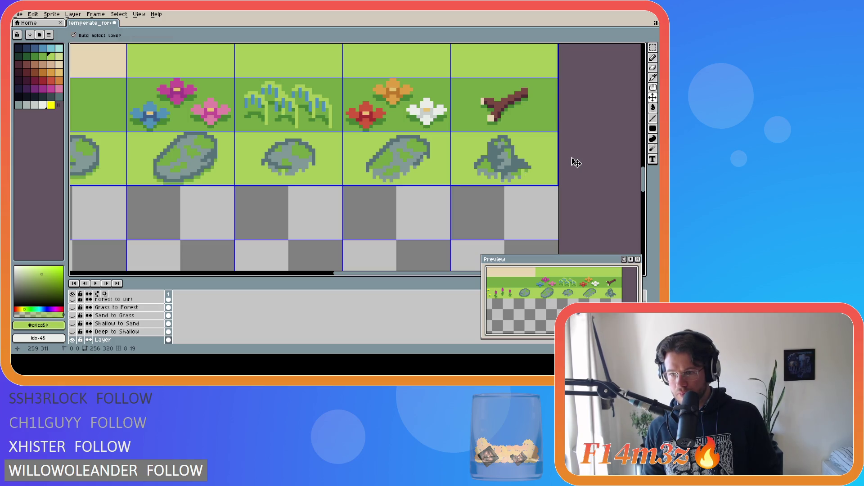
pyautogui.hotkey('ctrl', 'z')
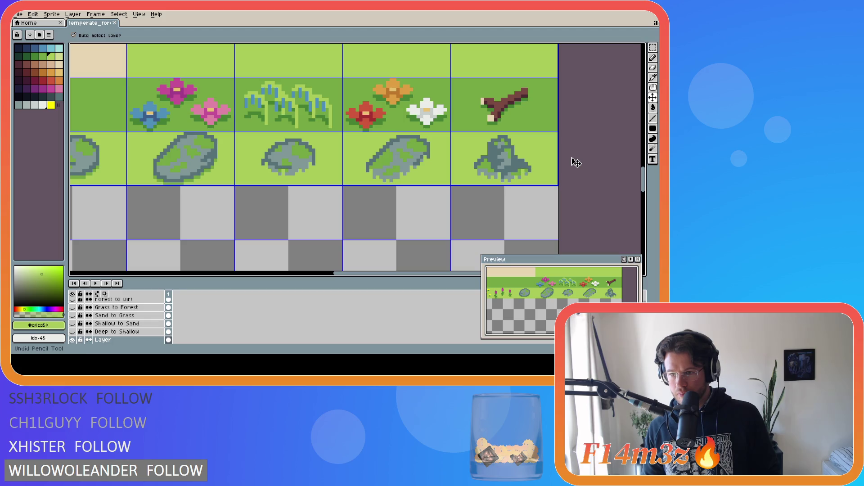
pyautogui.hotkey('ctrl', 'y')
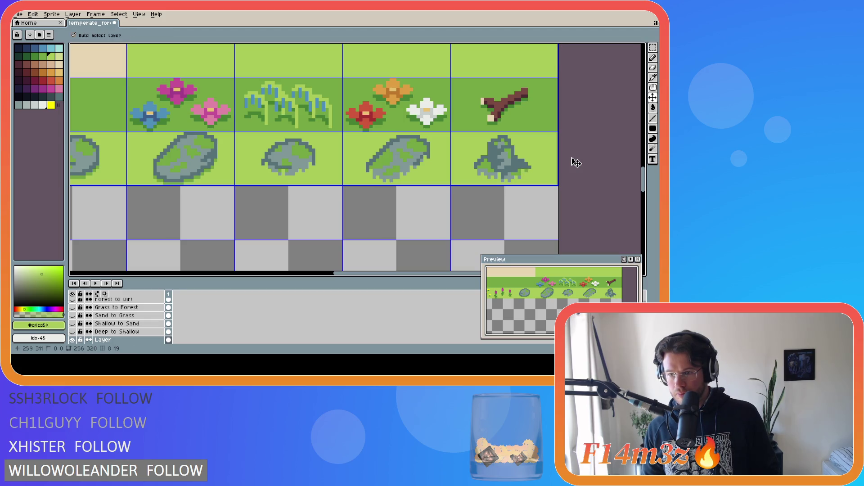
pyautogui.hotkey('ctrl', 's')
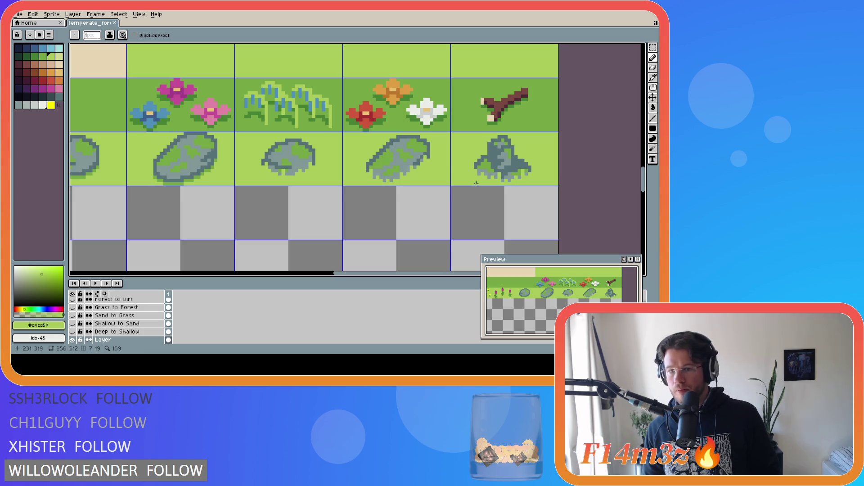
# Paint a second pixel onto the rock tile, compare with undo and redo, and save
pyautogui.click(482, 170)
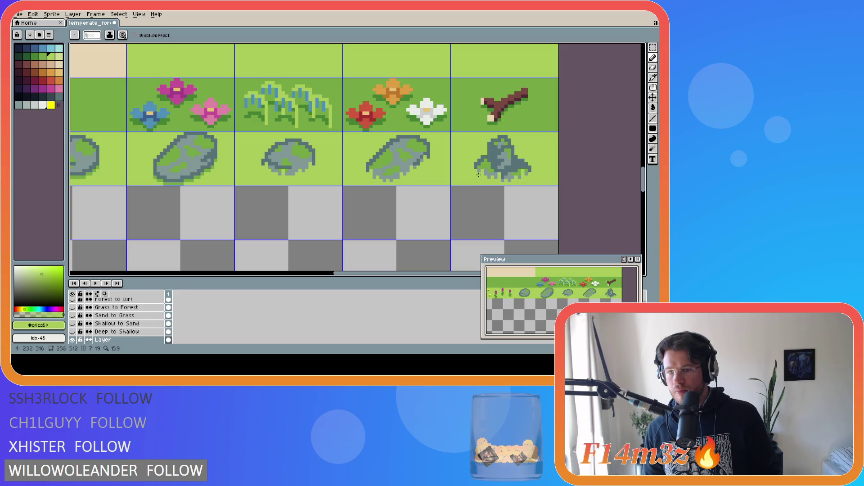
pyautogui.hotkey('ctrl', 'z')
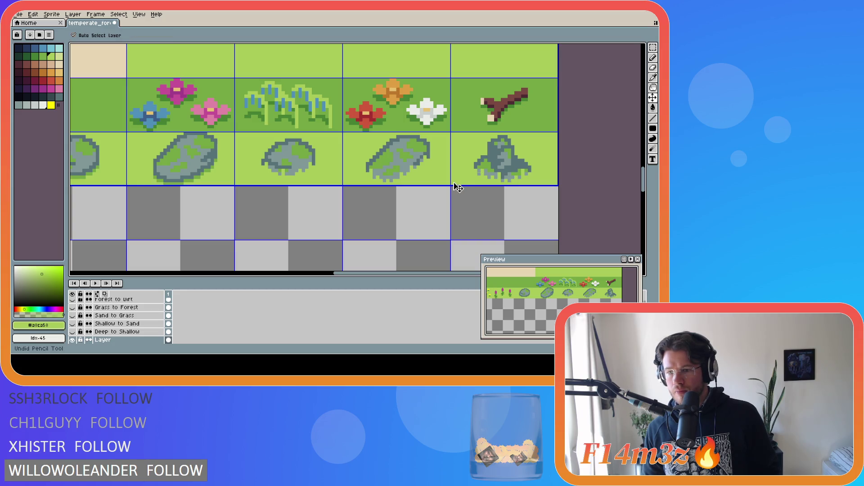
pyautogui.hotkey('ctrl', 'y')
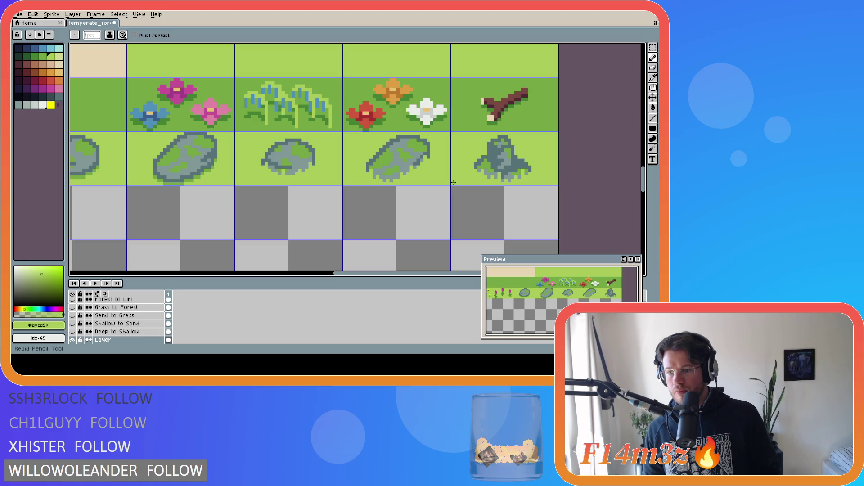
pyautogui.hotkey('ctrl', 's')
pyautogui.hotkey('ctrl', 'z')
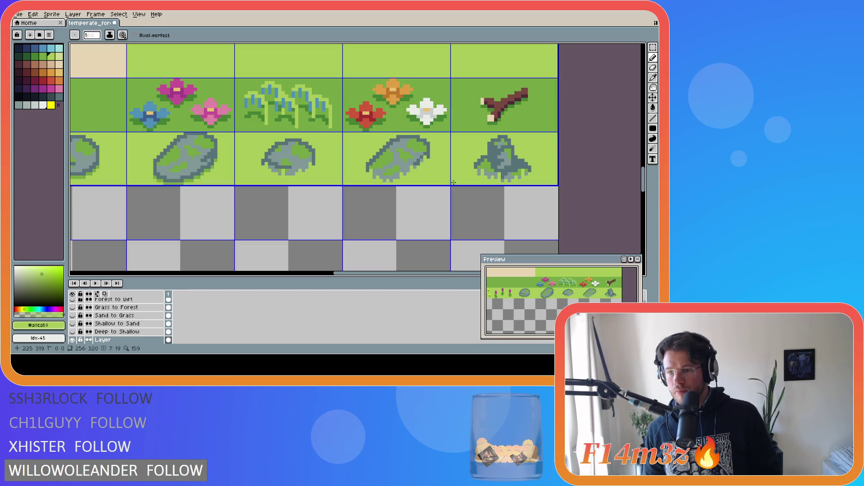
pyautogui.hotkey('ctrl', 'y')
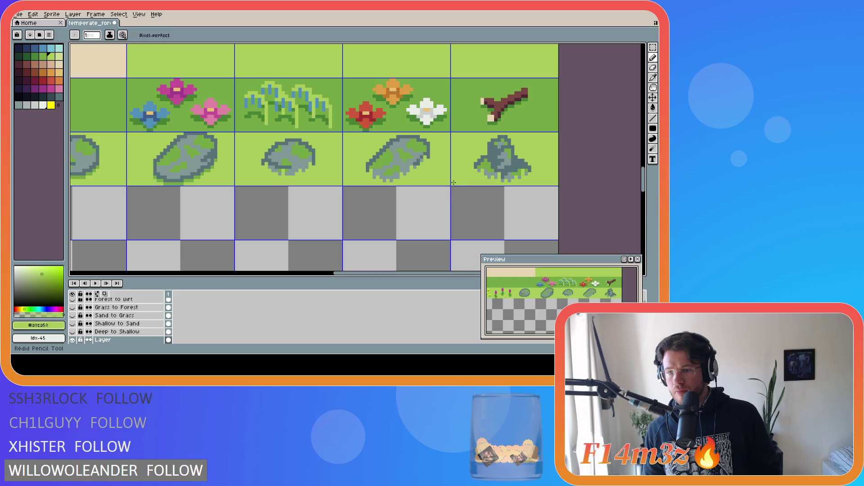
pyautogui.press('v')
pyautogui.hotkey('ctrl', 's')
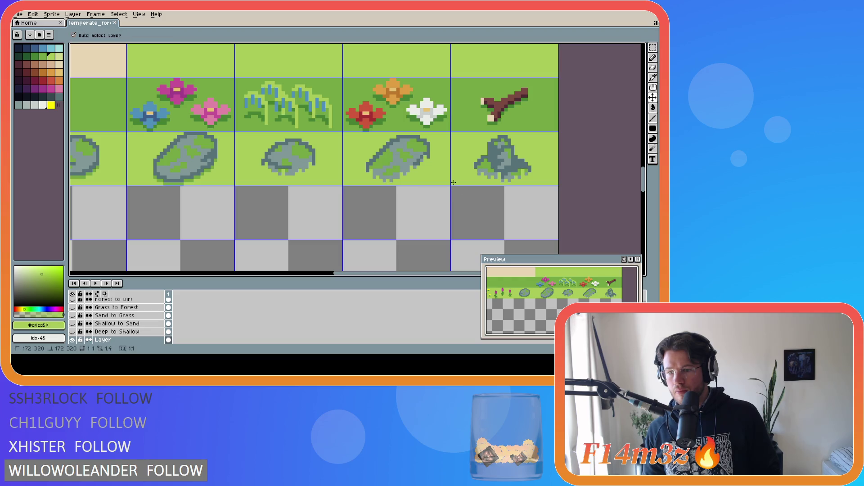
# Compare the rock touch-ups once more with undo and redo, then save temperate_forest.ase again
pyautogui.press('b')
pyautogui.hotkey('ctrl', 'z')
pyautogui.hotkey('ctrl', 'y')
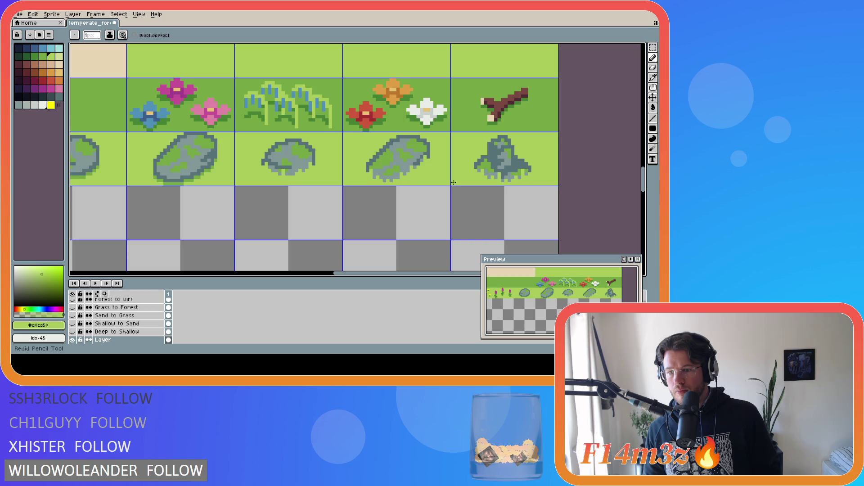
pyautogui.press('v')
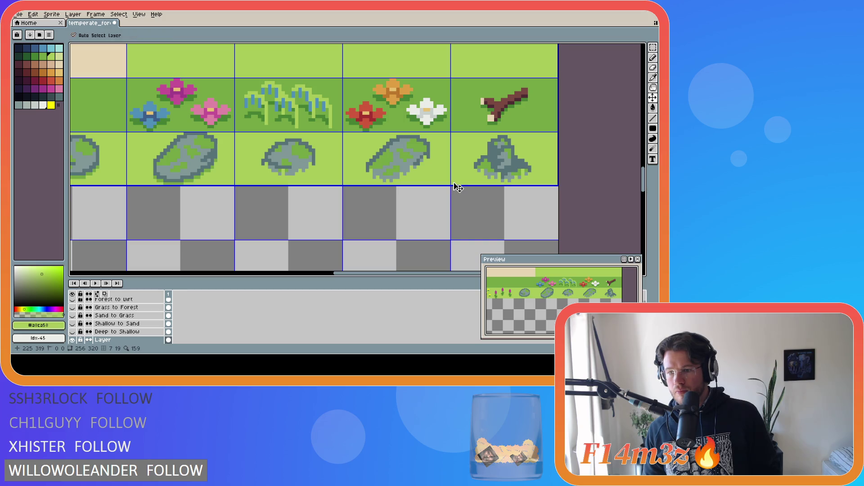
pyautogui.hotkey('ctrl', 's')
pyautogui.press('b')
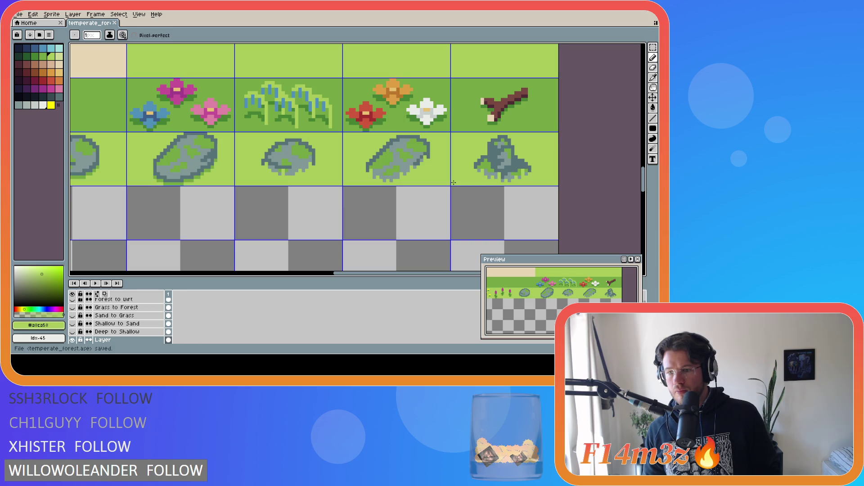
pyautogui.scroll(-5, 453, 182)
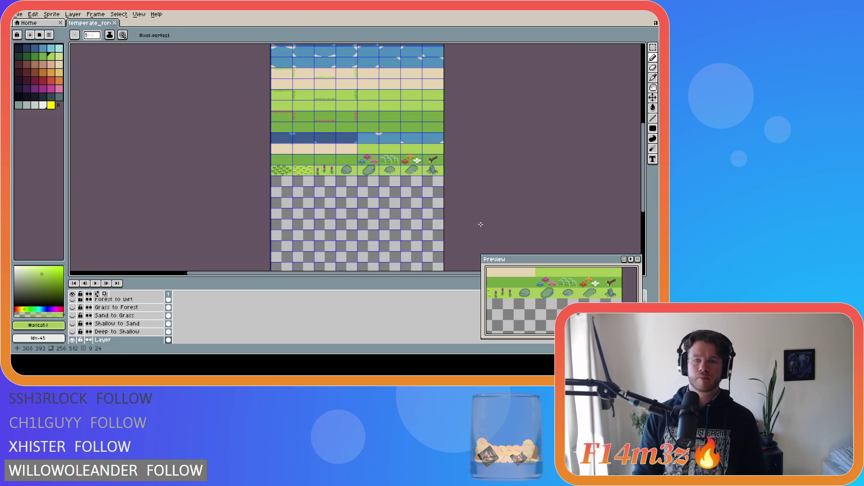
pyautogui.scroll(-1, 504, 231)
pyautogui.scroll(1, 497, 232)
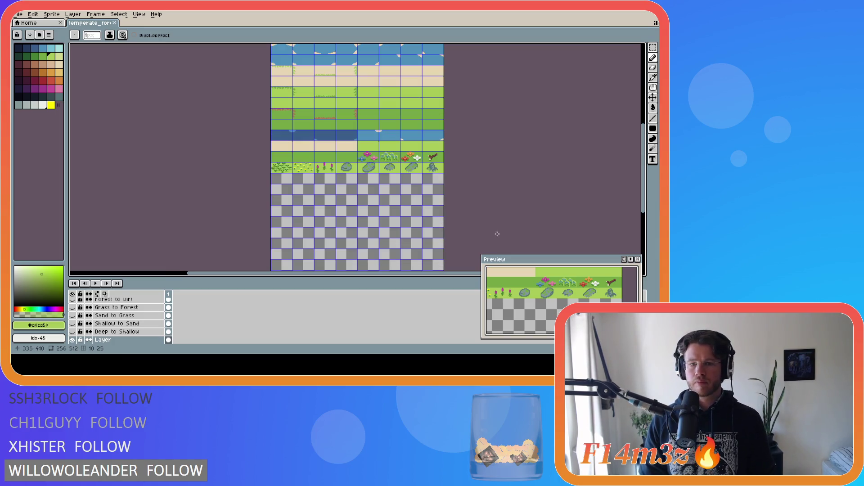
pyautogui.scroll(-1, 447, 211)
pyautogui.scroll(1, 446, 208)
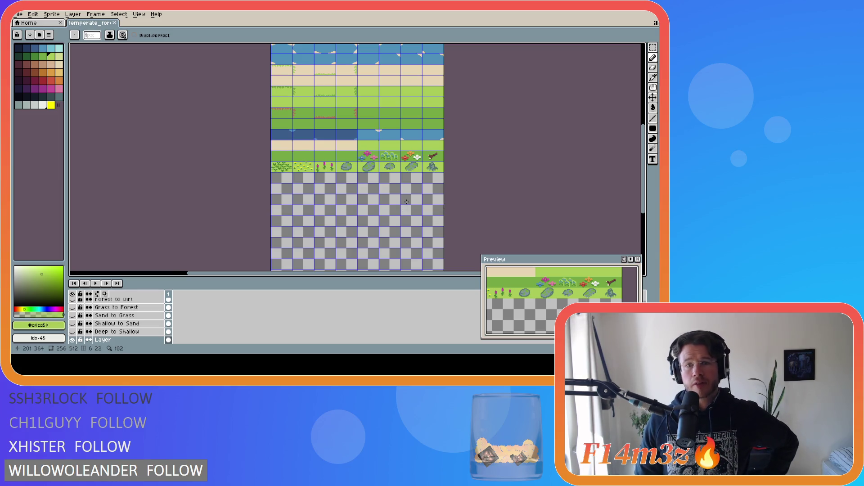
pyautogui.moveTo(643, 200); pyautogui.dragTo(642, 191)
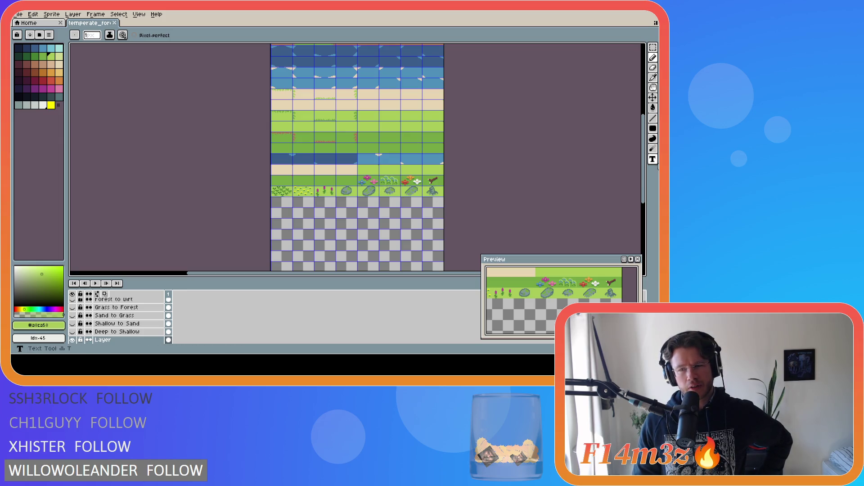
pyautogui.scroll(3, 411, 195)
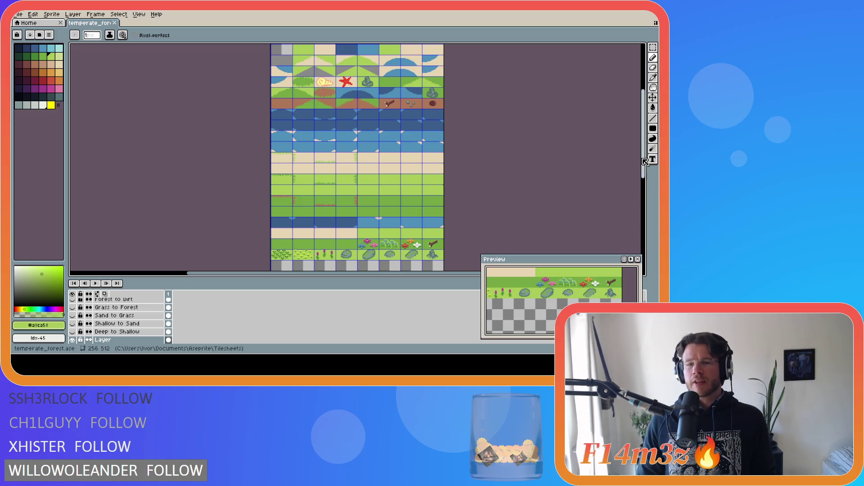
pyautogui.scroll(-2, 488, 134)
pyautogui.scroll(1, 536, 155)
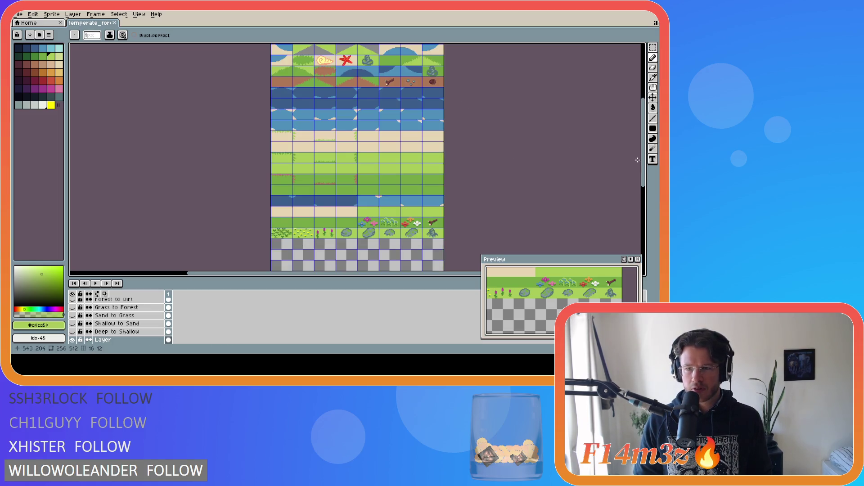
pyautogui.scroll(2, 437, 243)
pyautogui.scroll(1, 436, 243)
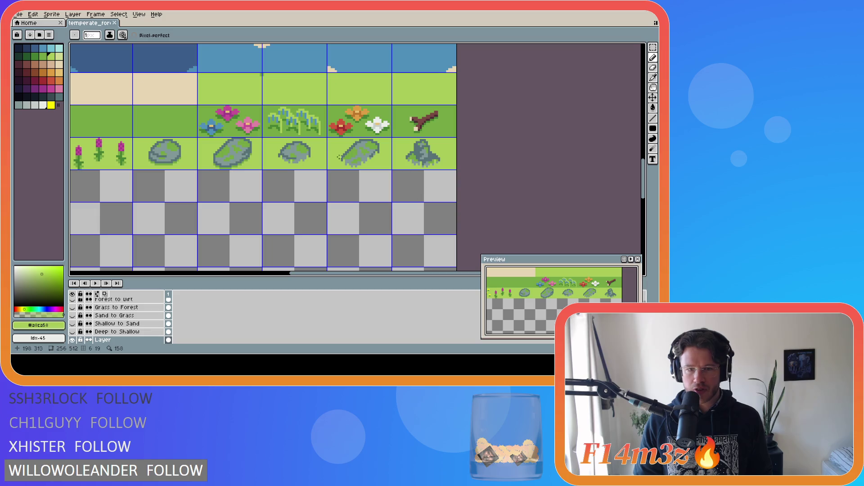
# Move copies of the last three mossy rock tiles into the first three cells of the next row
pyautogui.press('m')
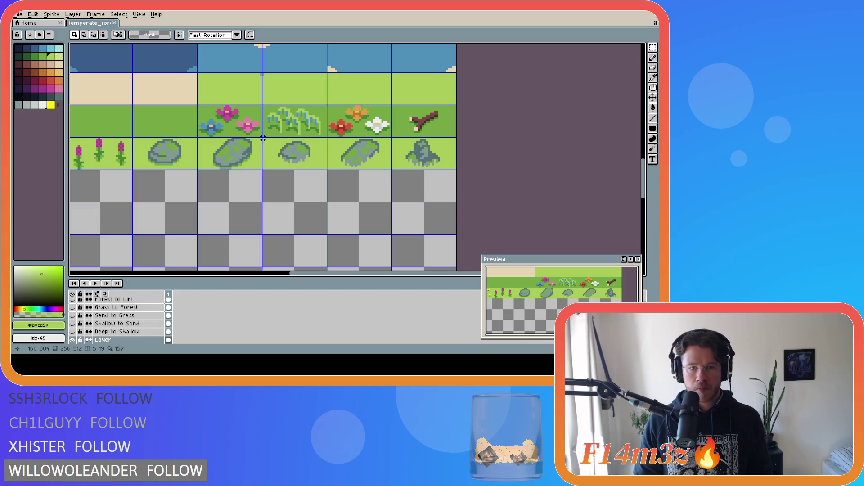
pyautogui.moveTo(263, 138); pyautogui.dragTo(454, 170)
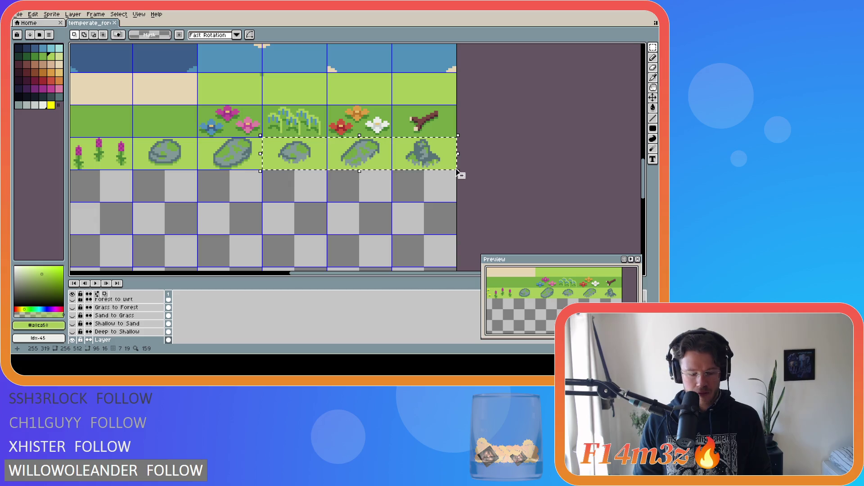
pyautogui.click(448, 172)
pyautogui.moveTo(313, 276); pyautogui.dragTo(230, 274)
pyautogui.moveTo(478, 172)
pyautogui.mouseDown()
pyautogui.moveTo(327, 222)
pyautogui.moveTo(157, 198)
pyautogui.moveTo(161, 189)
pyautogui.mouseUp()
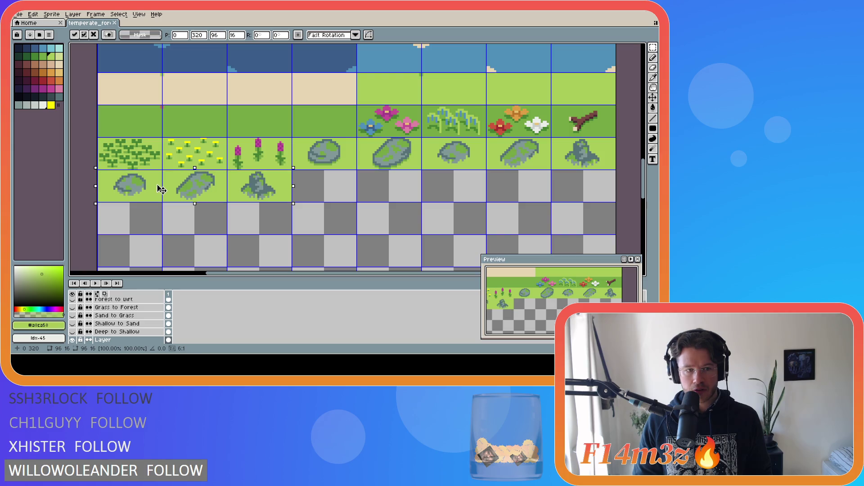
pyautogui.click(314, 193)
# Draw a straight #75a743 darker green line along the new row's top edge with the Pencil
pyautogui.press('b')
pyautogui.keyDown('alt'); pyautogui.click(342, 135); pyautogui.keyUp('alt')
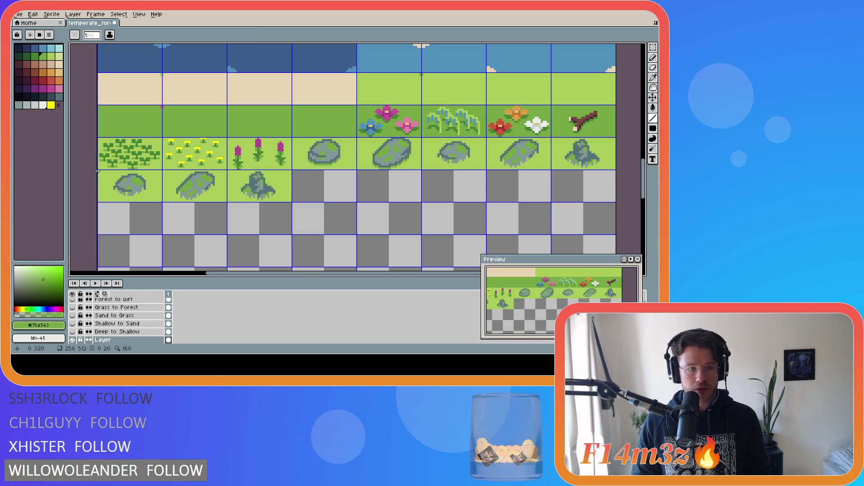
pyautogui.moveTo(98, 170); pyautogui.dragTo(290, 171)
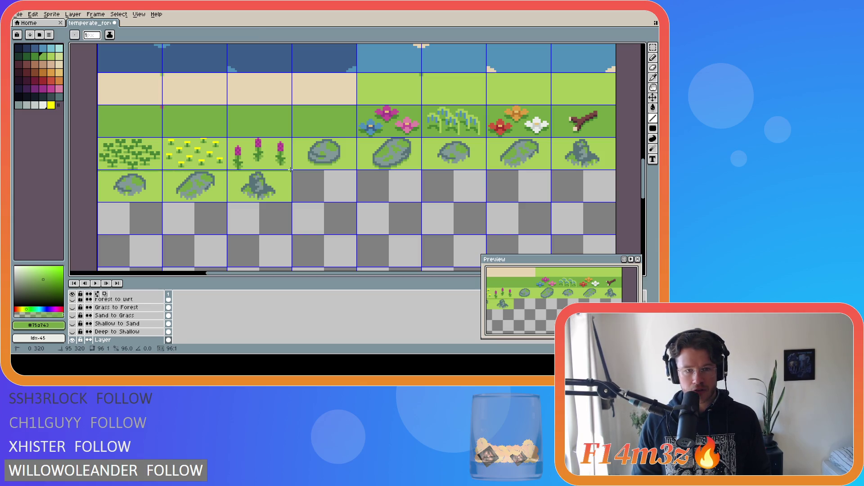
# Fill the first rock's three light patches with the dark green moss colour
pyautogui.press('g')
pyautogui.click(279, 186)
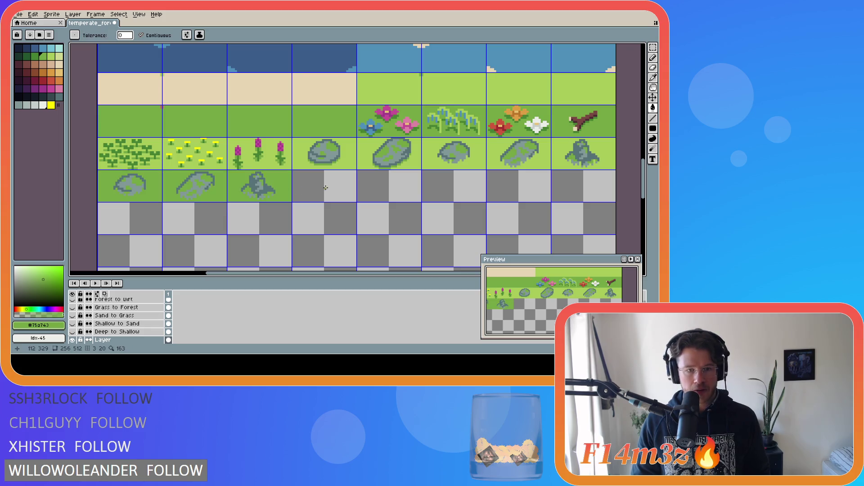
pyautogui.hotkey('ctrl', 'z')
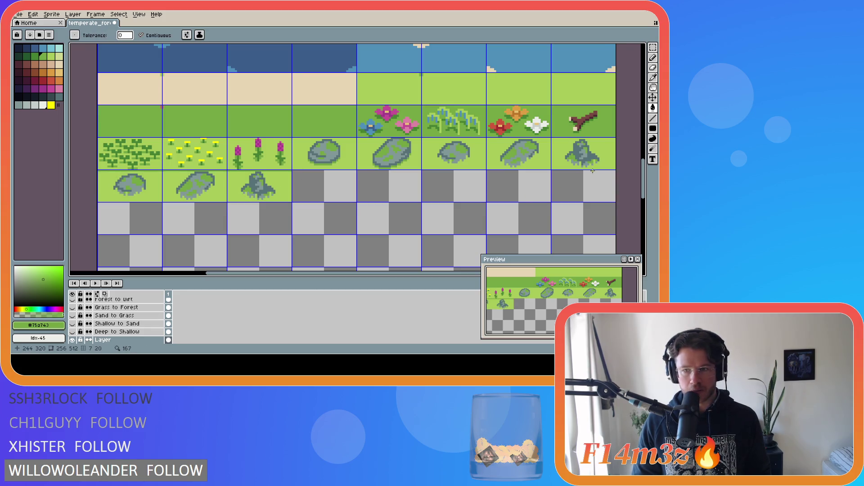
pyautogui.press('i')
pyautogui.press('g')
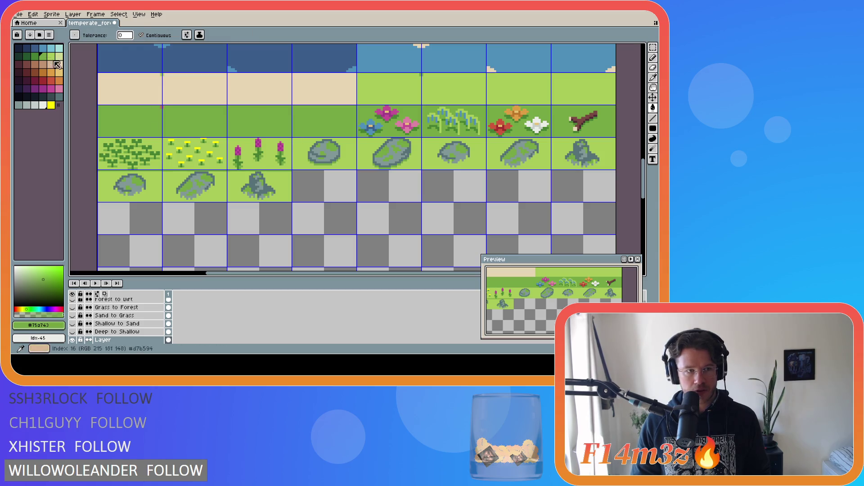
pyautogui.click(35, 56)
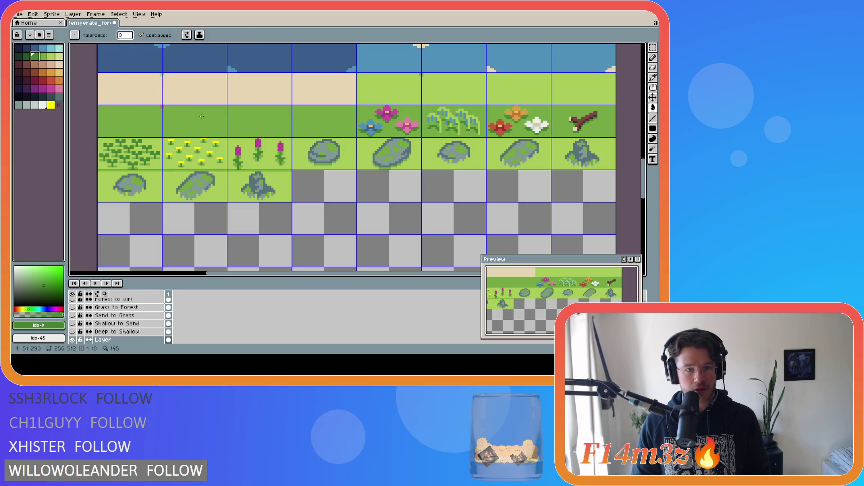
pyautogui.scroll(2, 235, 161)
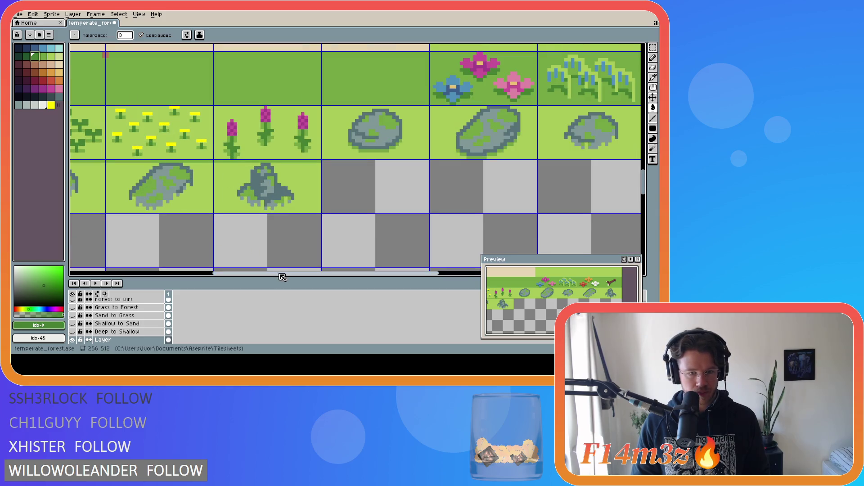
pyautogui.moveTo(279, 275); pyautogui.dragTo(226, 241)
pyautogui.click(157, 177)
pyautogui.click(142, 189)
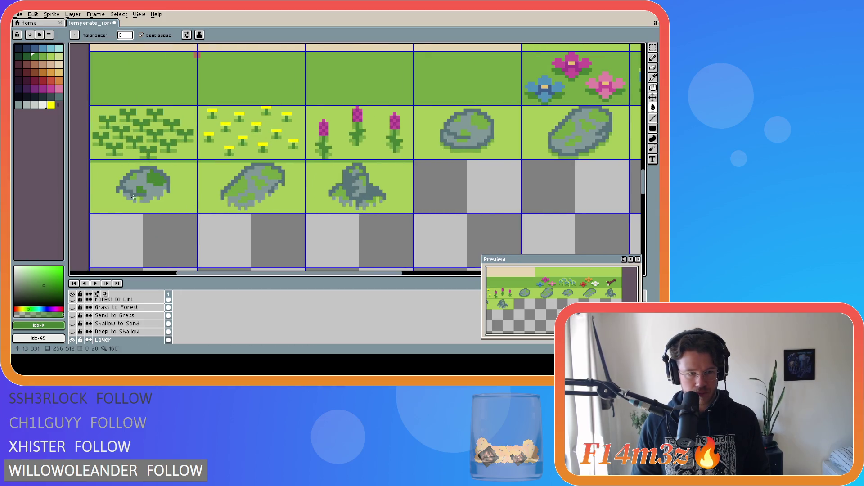
pyautogui.click(138, 197)
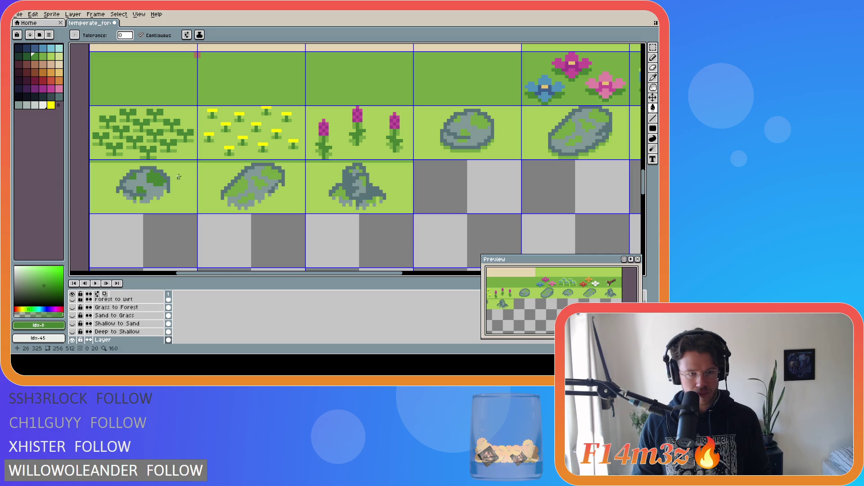
# Add dark green moss patches to the middle rock and the third rock
pyautogui.click(248, 187)
pyautogui.click(246, 199)
pyautogui.click(260, 182)
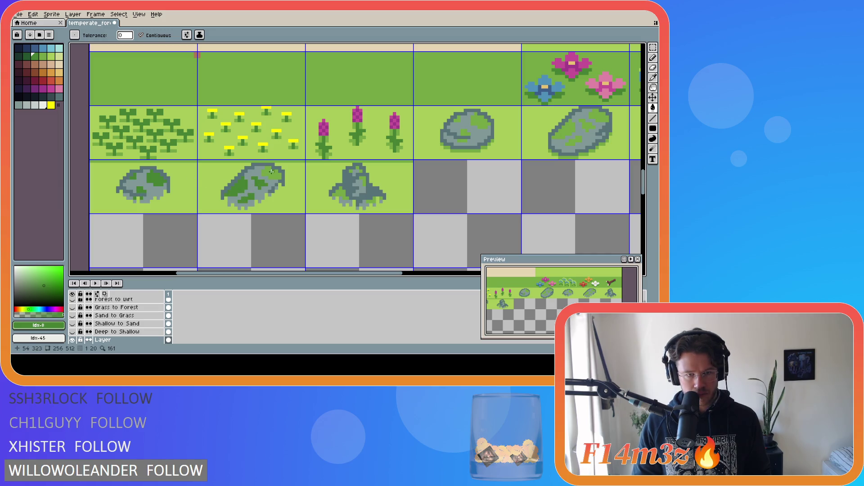
pyautogui.click(271, 173)
pyautogui.click(335, 193)
pyautogui.click(363, 181)
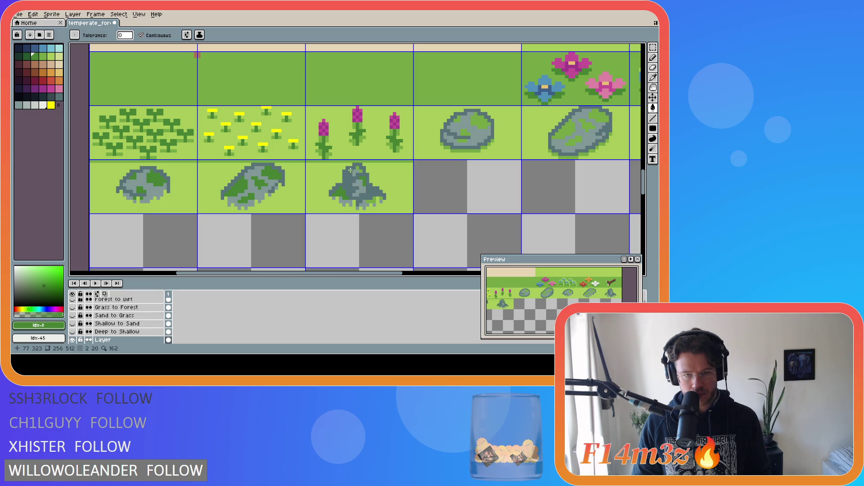
pyautogui.click(357, 168)
pyautogui.click(367, 186)
pyautogui.click(372, 200)
pyautogui.click(370, 202)
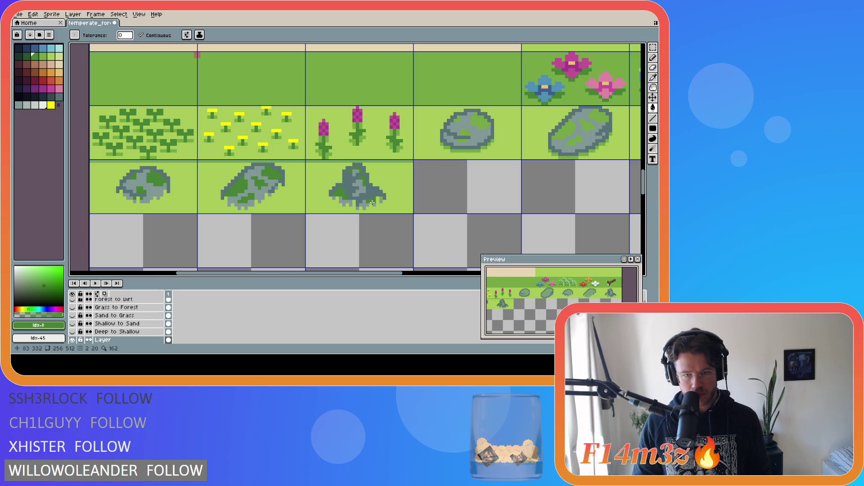
# Fill the rock row's background with the darker grass green and save temperate_forest.ase
pyautogui.keyDown('alt'); pyautogui.click(249, 85); pyautogui.keyUp('alt')
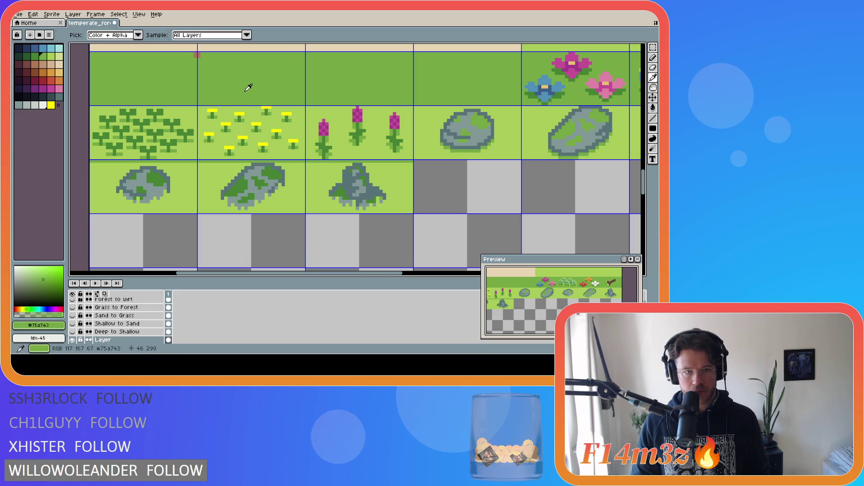
pyautogui.click(401, 194)
pyautogui.hotkey('ctrl', 's')
pyautogui.scroll(-5, 424, 231)
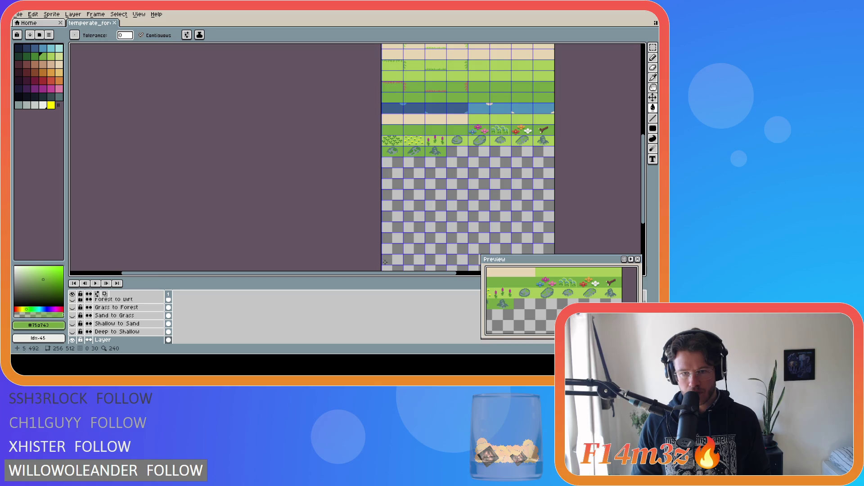
pyautogui.moveTo(377, 273); pyautogui.dragTo(465, 278)
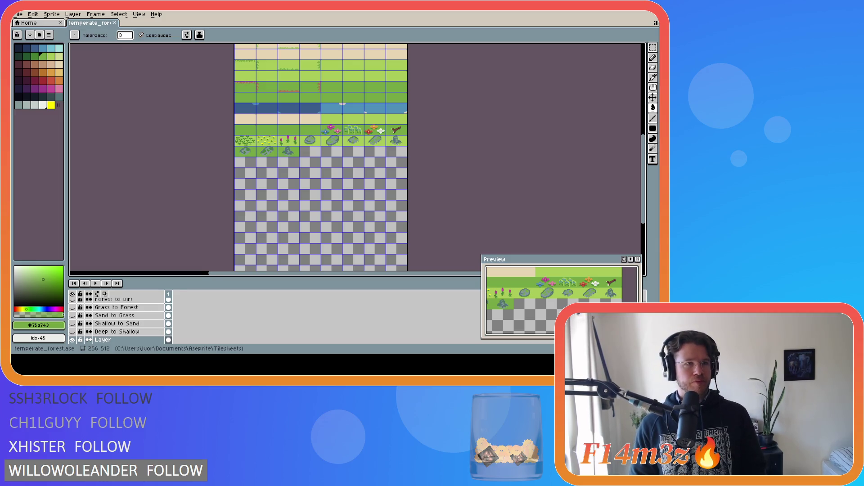
# Export to the unchanged Final/temperate_forest.png path and confirm replacing the existing PNG
pyautogui.click(18, 17)
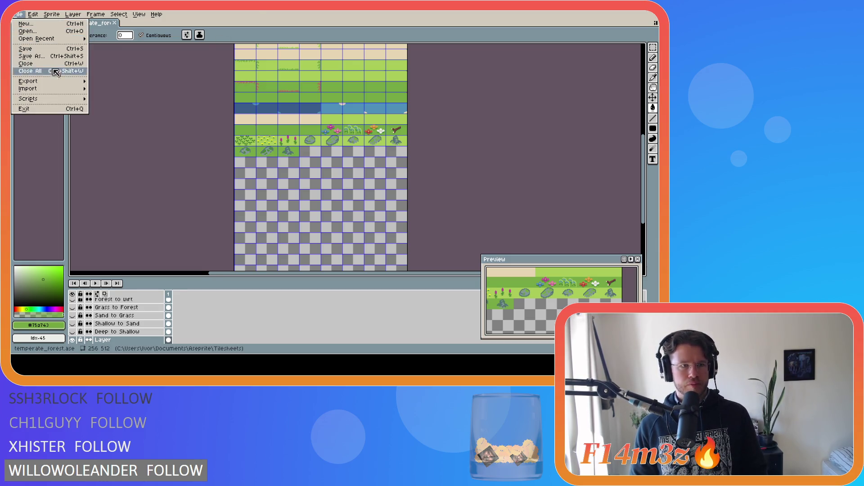
pyautogui.moveTo(56, 82)
pyautogui.click(113, 85)
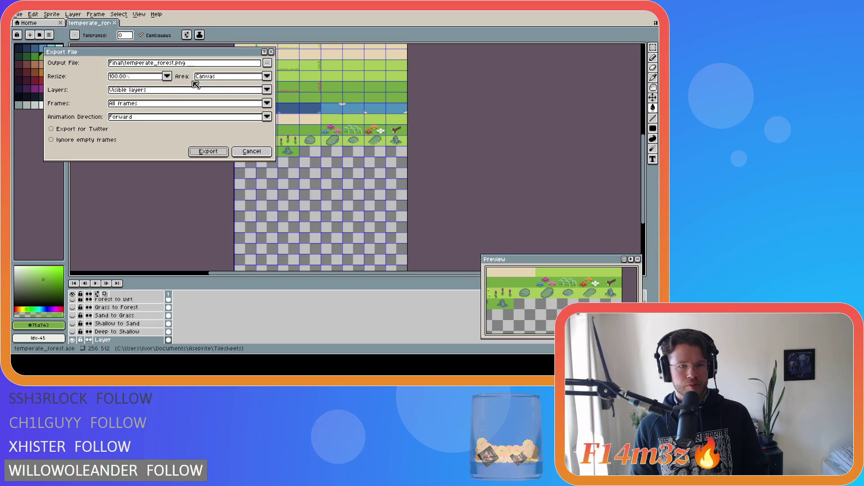
pyautogui.click(267, 63)
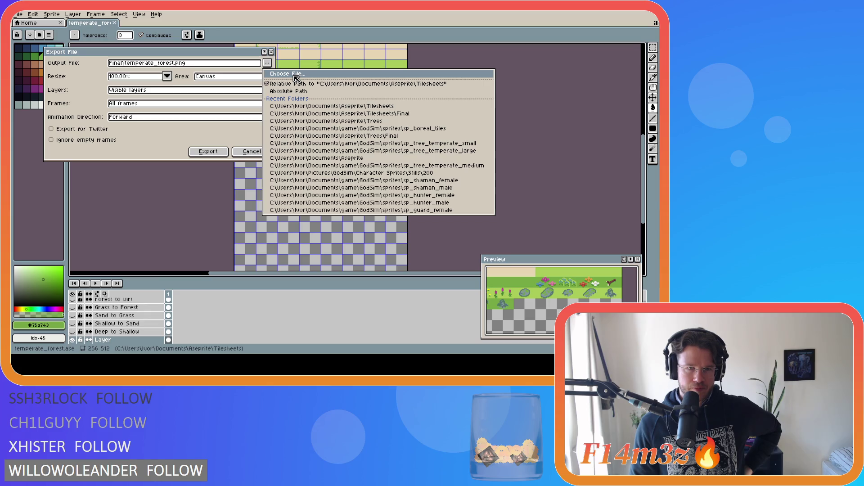
pyautogui.click(182, 131)
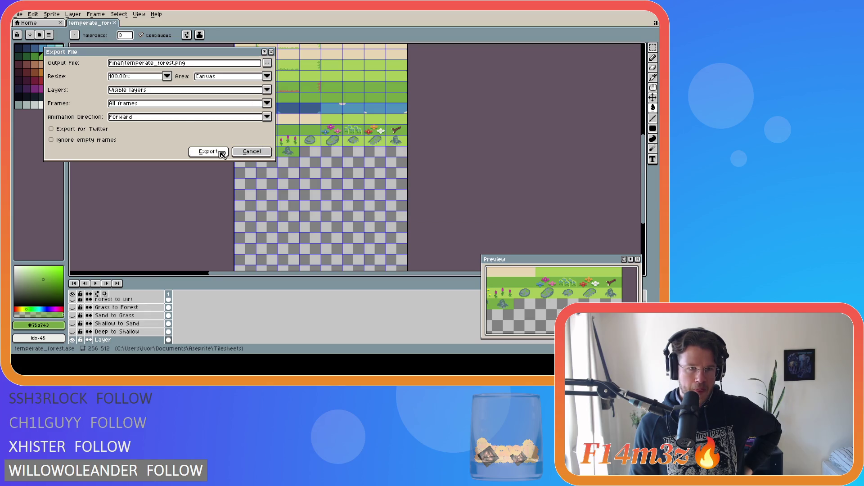
pyautogui.click(208, 152)
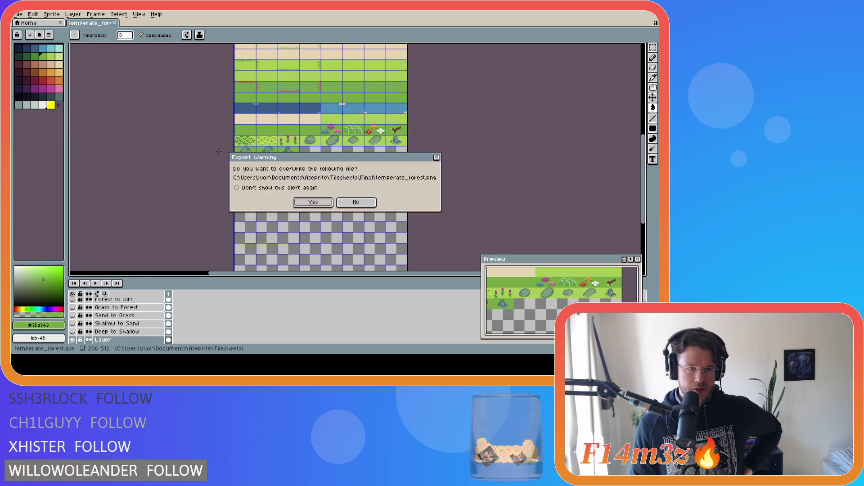
pyautogui.click(313, 201)
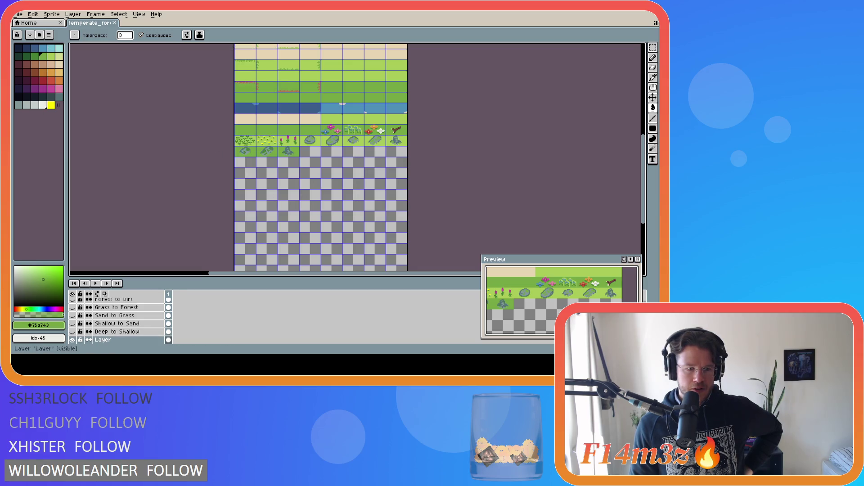